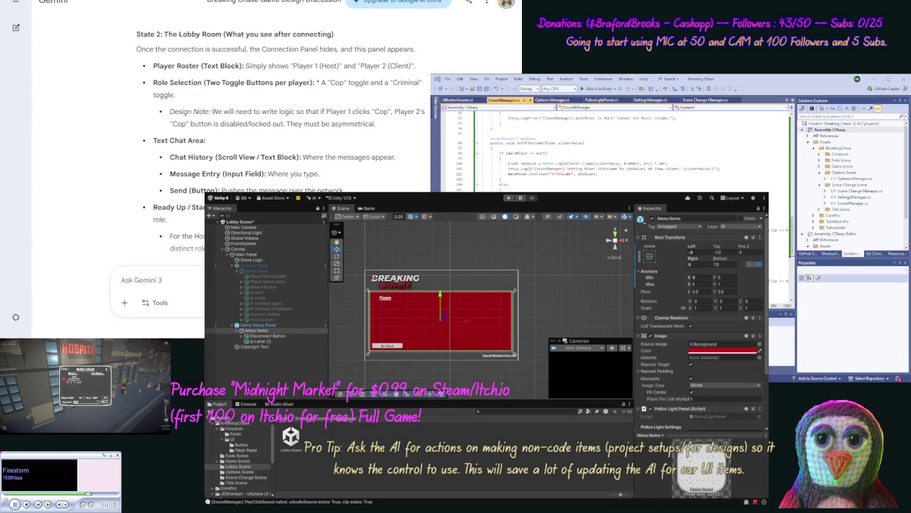
Select Menu Items in the Hierarchy and minimize the Unity editor window.
{"action": "left_click", "coordinate": [256, 330]}
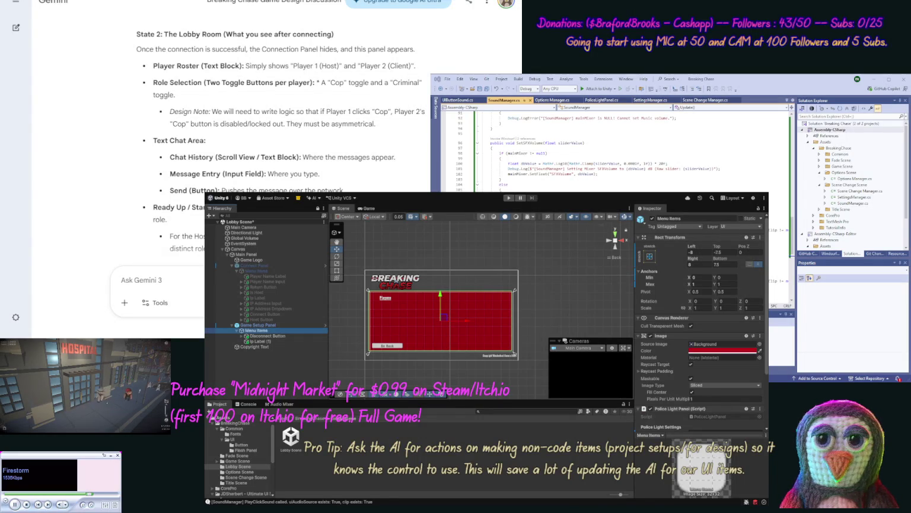
{"action": "key", "text": "super+Down"}
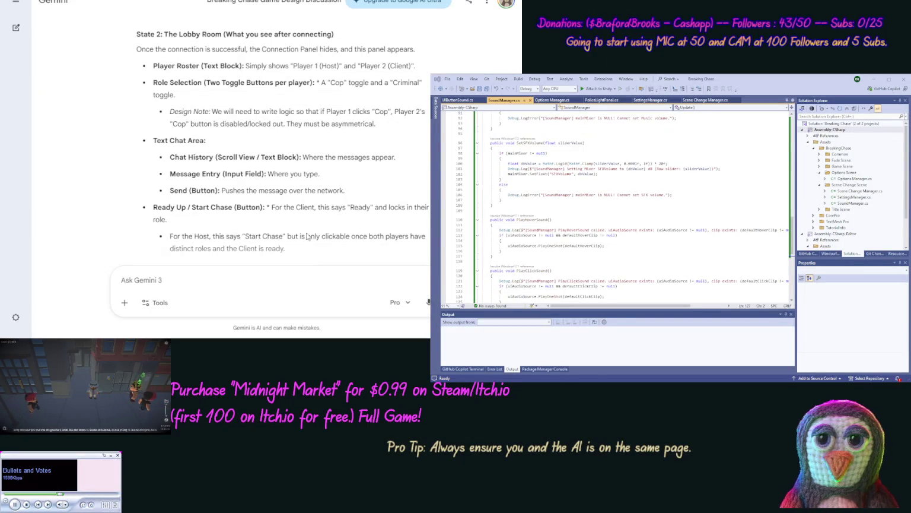
Draft a Gemini prompt: 'We need a new script for WackedGames Editor folder, fo a "UI (Canvas)"'.
{"action": "left_click", "coordinate": [307, 278]}
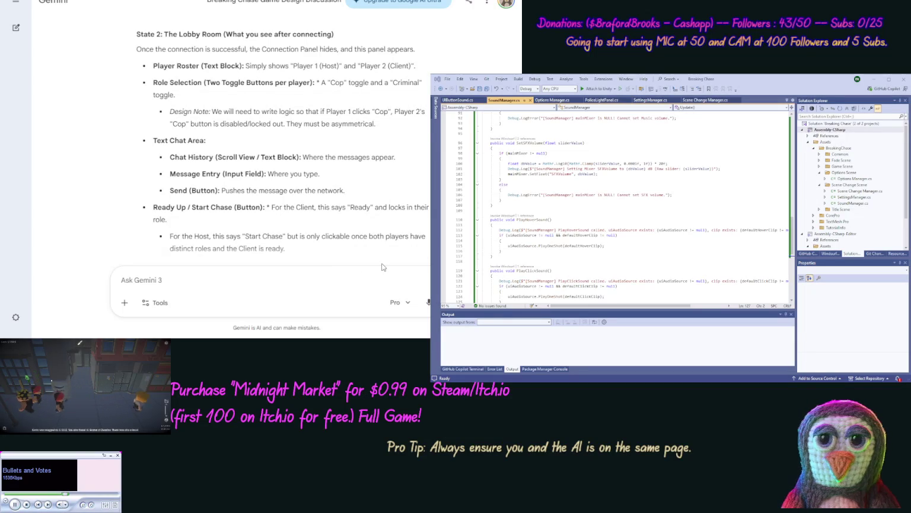
{"action": "type", "text": "We need a new script for "}
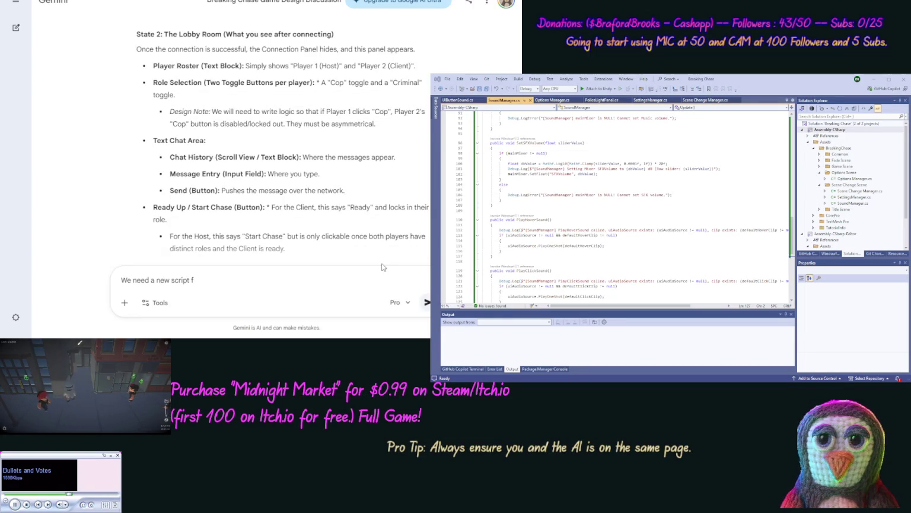
{"action": "type", "text": "Wacke"}
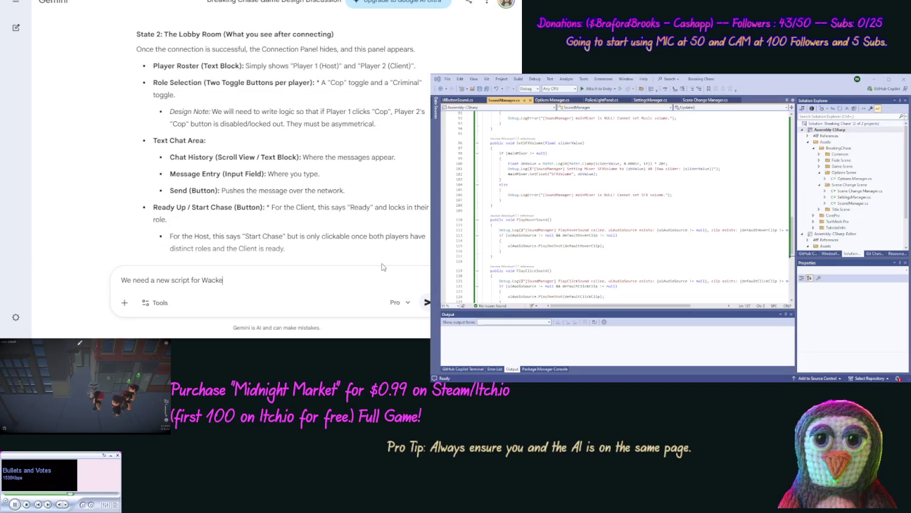
{"action": "type", "text": "dGames E"}
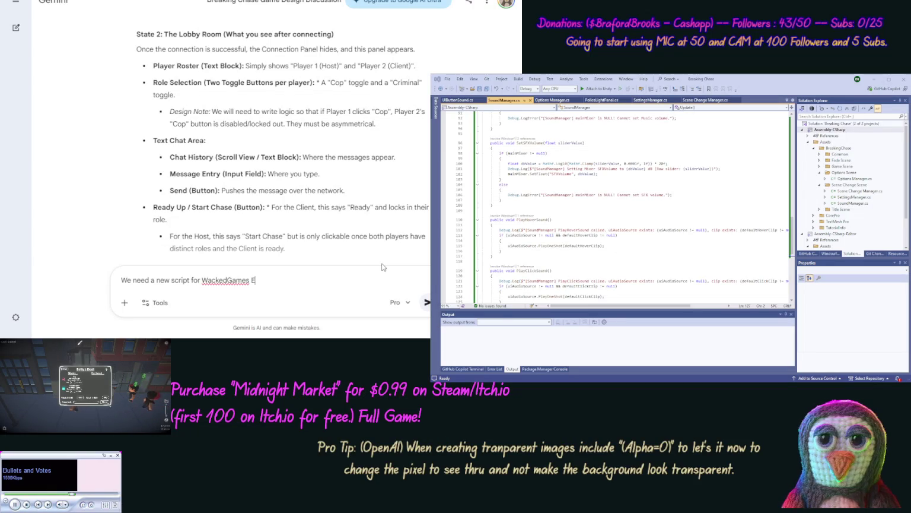
{"action": "type", "text": "ditor folder"}
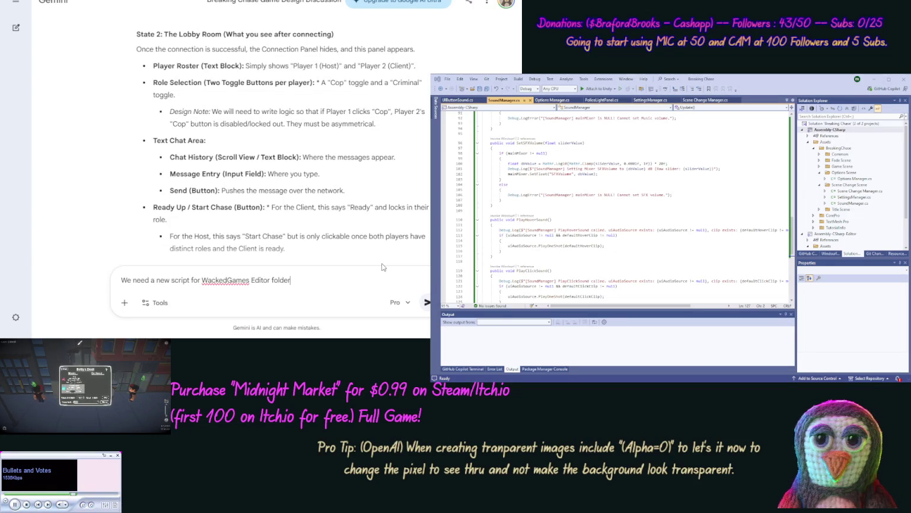
{"action": "type", "text": ", fo a UI (Canvas)"}
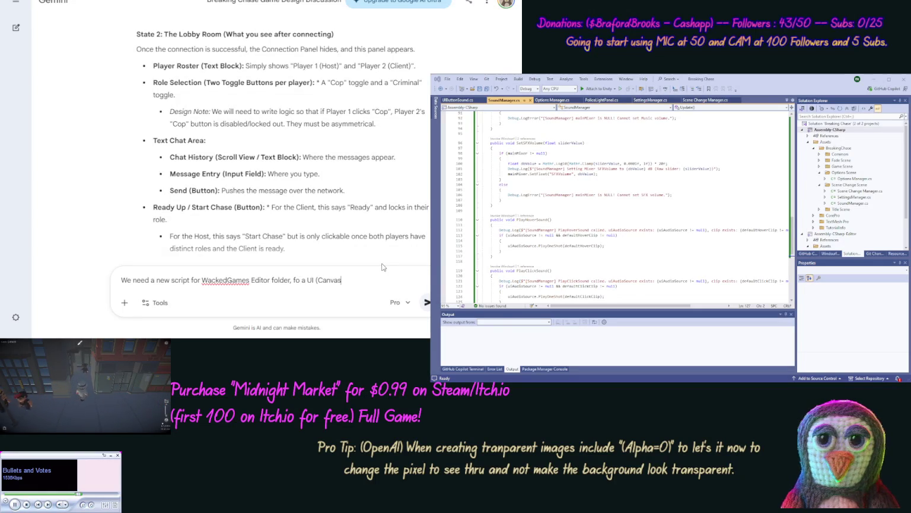
{"action": "key", "text": "ctrl+Left"}
{"action": "key", "text": "ctrl+Left"}
{"action": "key", "text": "ctrl+Left"}
{"action": "type", "text": "\""}
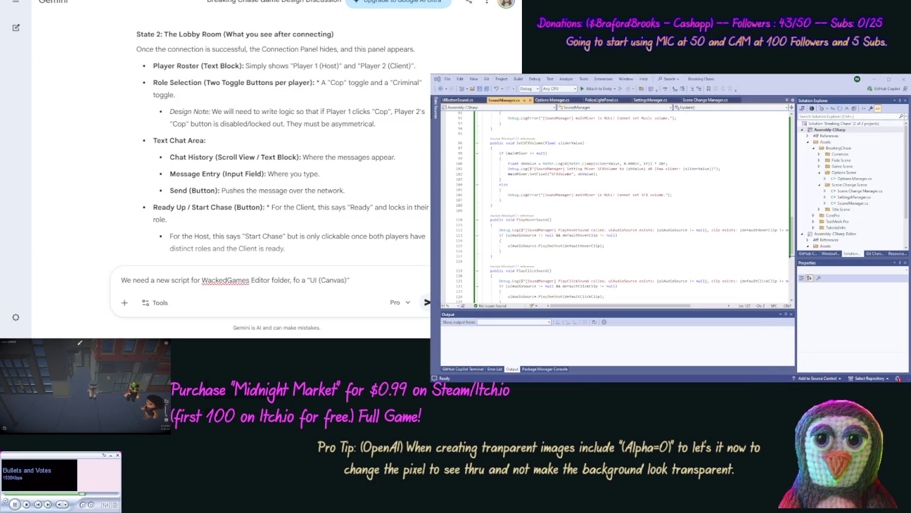
{"action": "key", "text": "alt+Tab"}
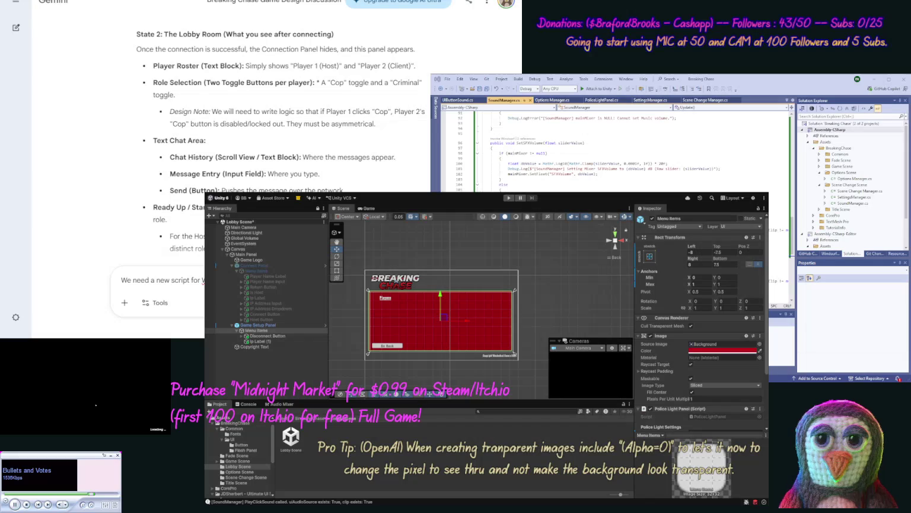
Finish the prompt describing a List with scrollbars and a swappable Text label, then send it.
{"action": "type", "text": "setups a"}
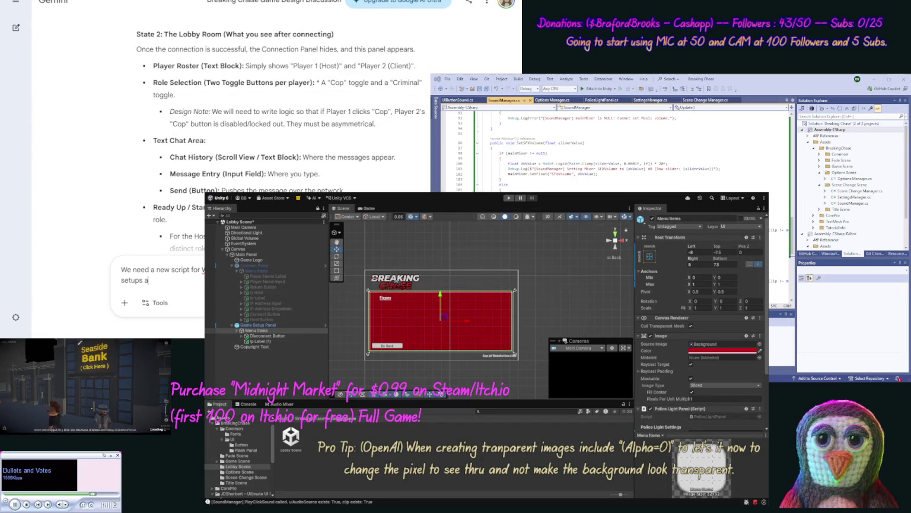
{"action": "type", "text": " List UI object wit"}
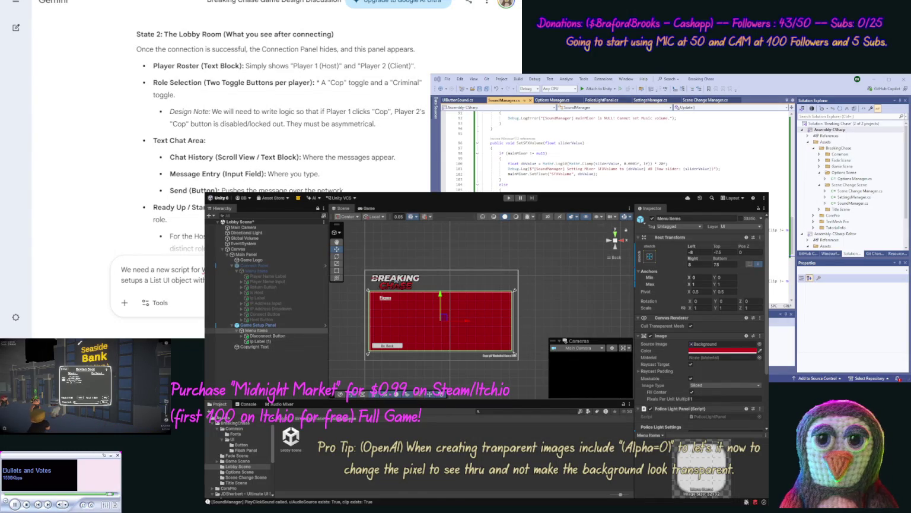
{"action": "type", "text": "Text"}
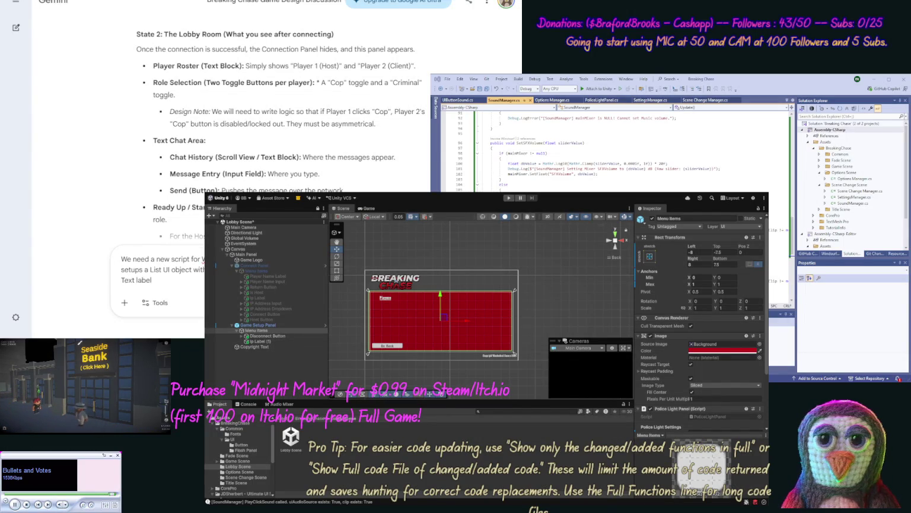
{"action": "type", "text": " label th"}
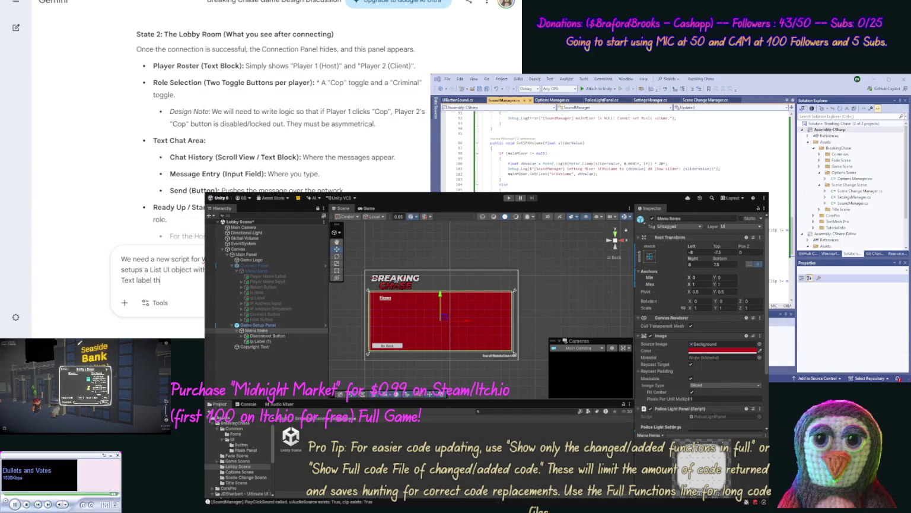
{"action": "type", "text": "at we can "}
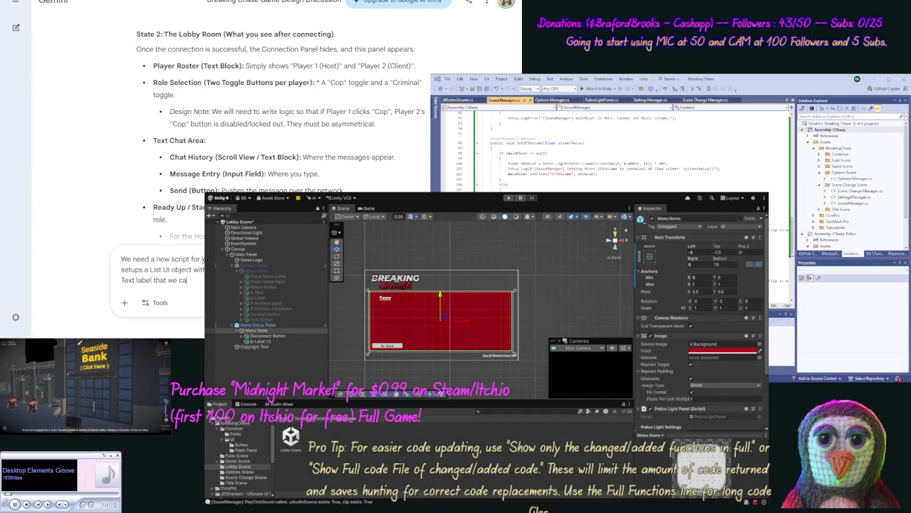
{"action": "type", "text": "swa"}
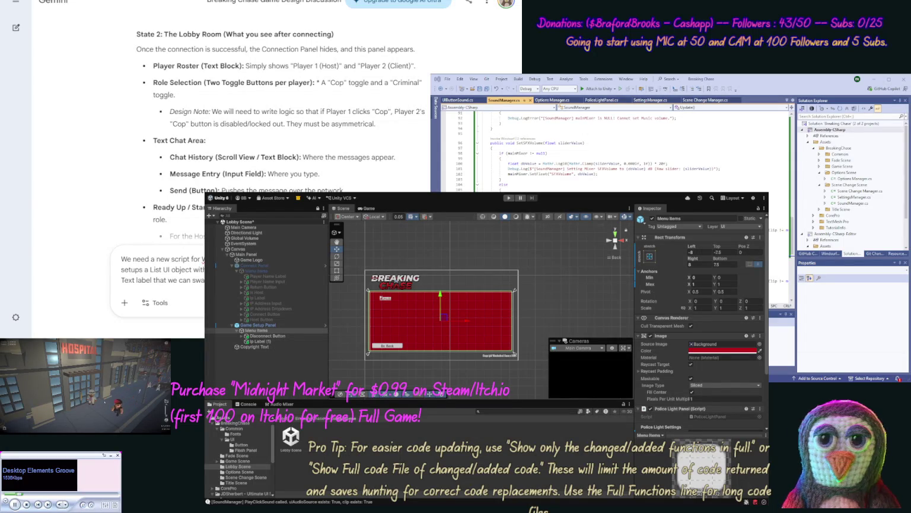
{"action": "type", "text": "this up"}
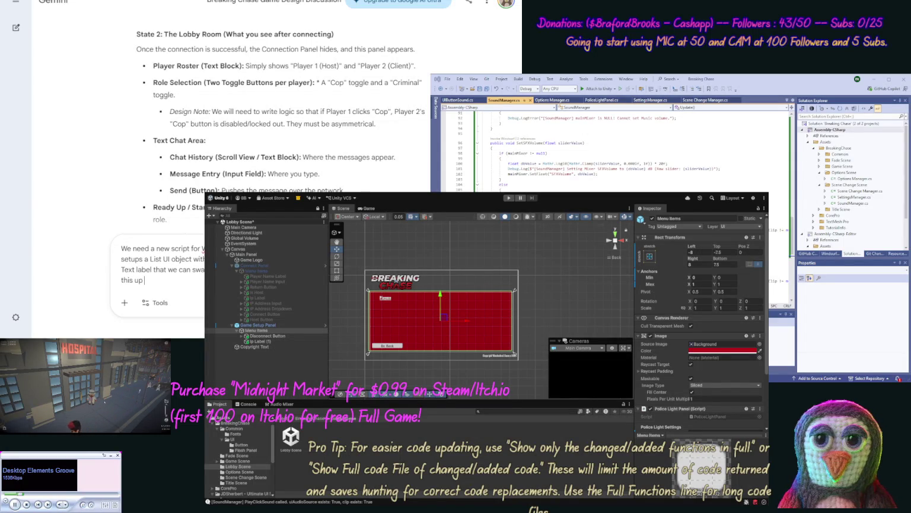
{"action": "type", "text": " so we can use it ov"}
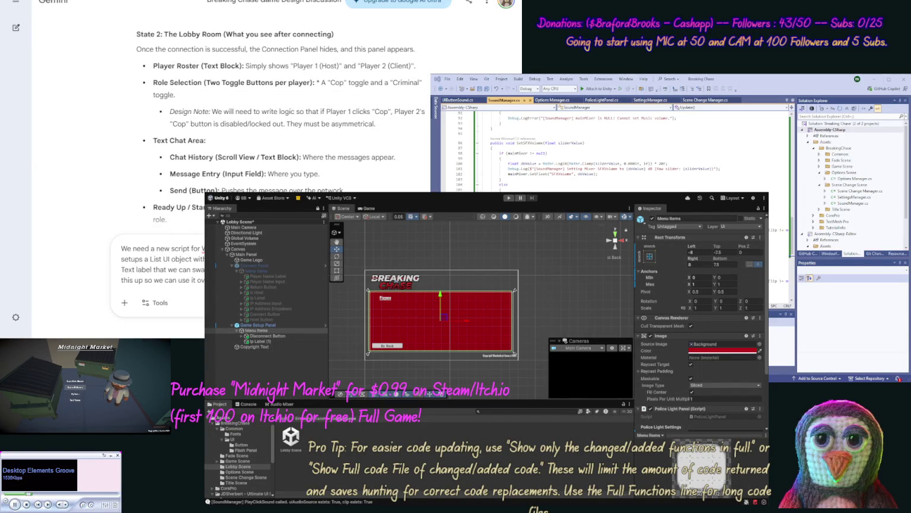
{"action": "key", "text": "Return"}
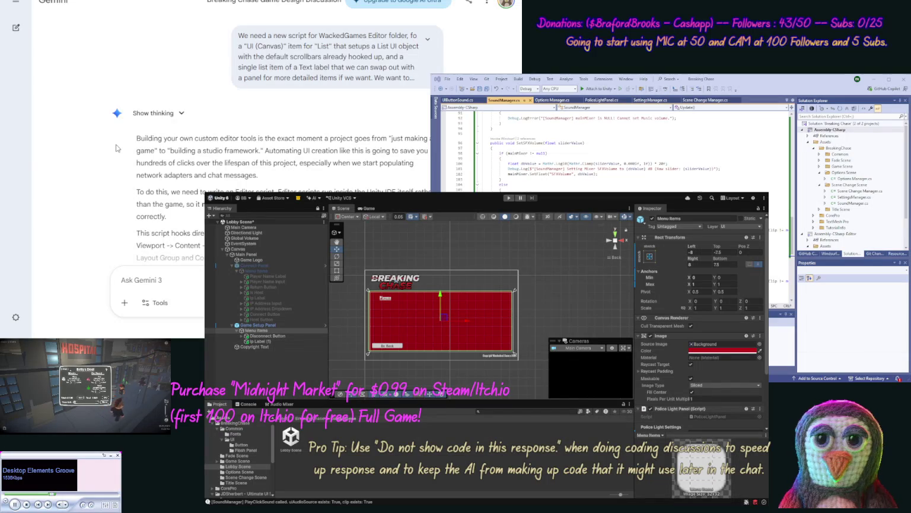
Copy the UIListCreator.cs file name from Gemini's reply and scroll Unity's Project tree to WackedoutGames.
{"action": "scroll", "coordinate": [110, 149], "scroll_direction": "down", "scroll_amount": 3}
{"action": "scroll", "coordinate": [114, 167], "scroll_direction": "down", "scroll_amount": 3}
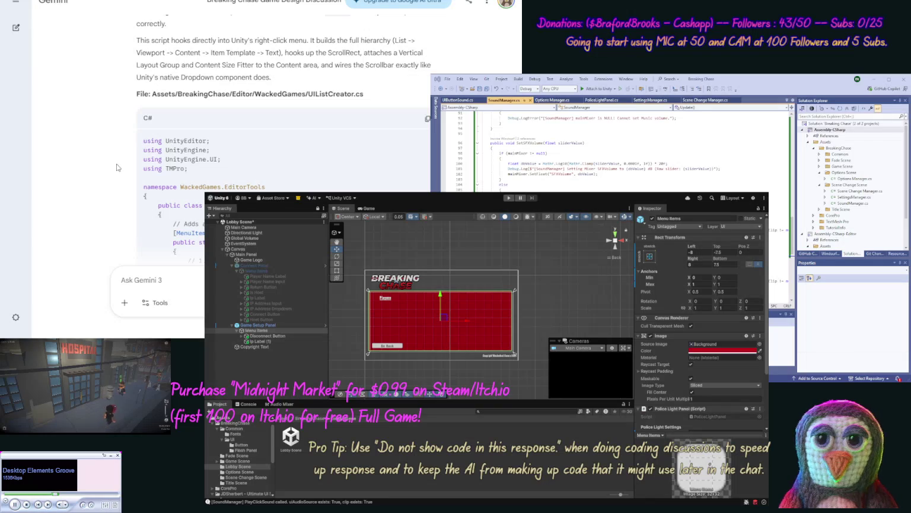
{"action": "left_click_drag", "start_coordinate": [364, 94], "coordinate": [308, 93]}
{"action": "key", "text": "ctrl+c"}
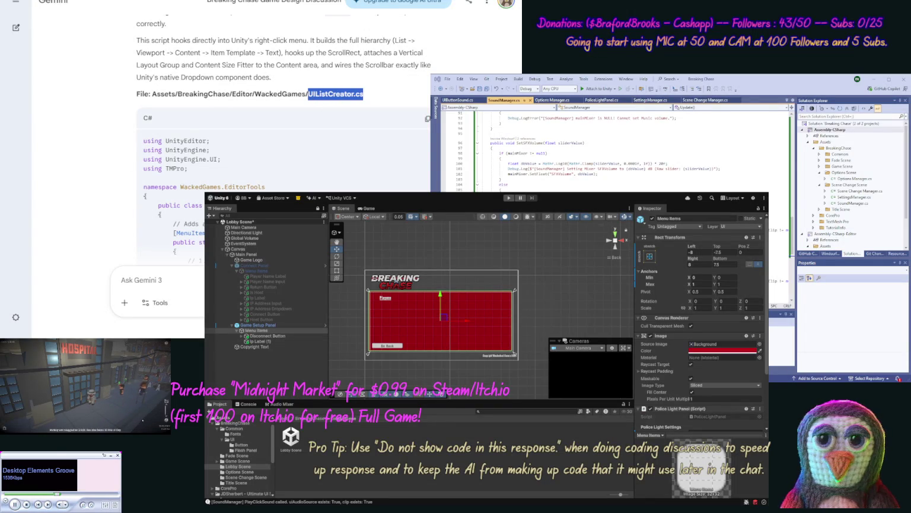
{"action": "key", "text": "alt+Tab"}
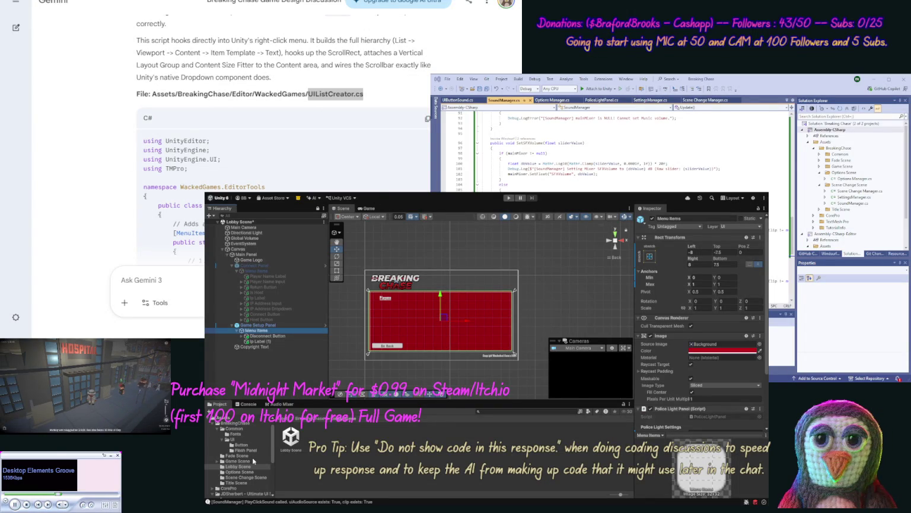
{"action": "scroll", "coordinate": [275, 477], "scroll_direction": "down", "scroll_amount": 5}
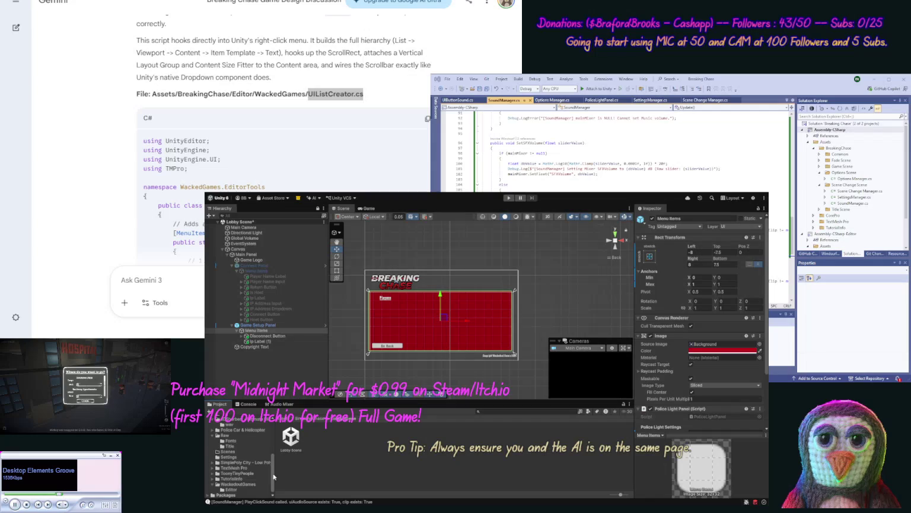
Create a C# script named UIListCreator in the WackedoutGames Editor folder.
{"action": "left_click", "coordinate": [232, 489]}
{"action": "left_click", "coordinate": [365, 461]}
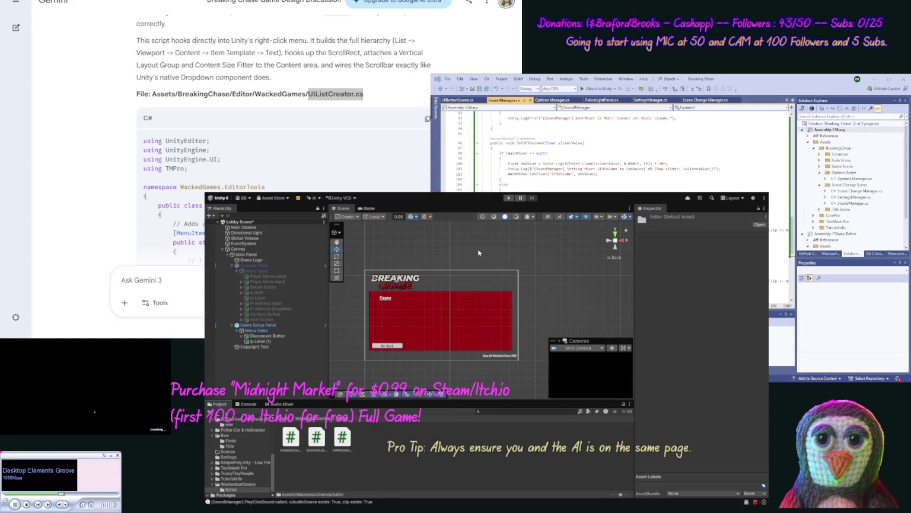
{"action": "key", "text": "ctrl+shift+n"}
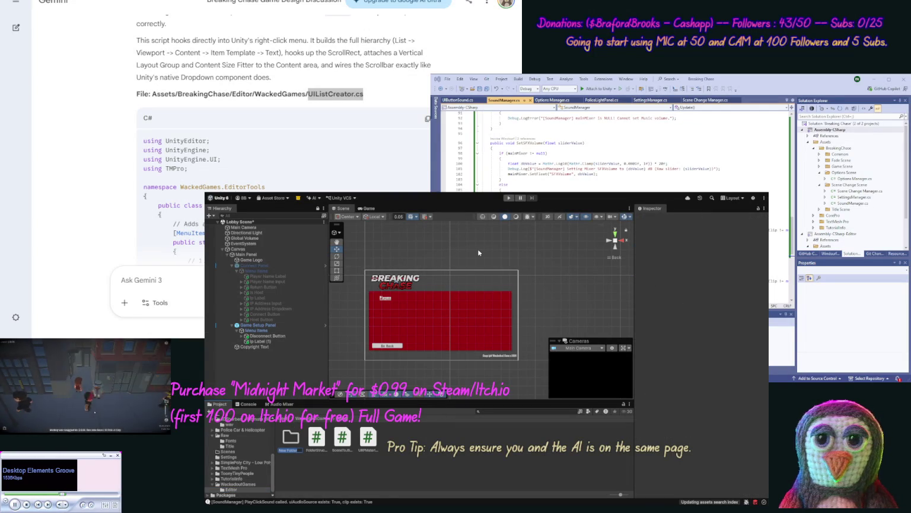
{"action": "key", "text": "Escape"}
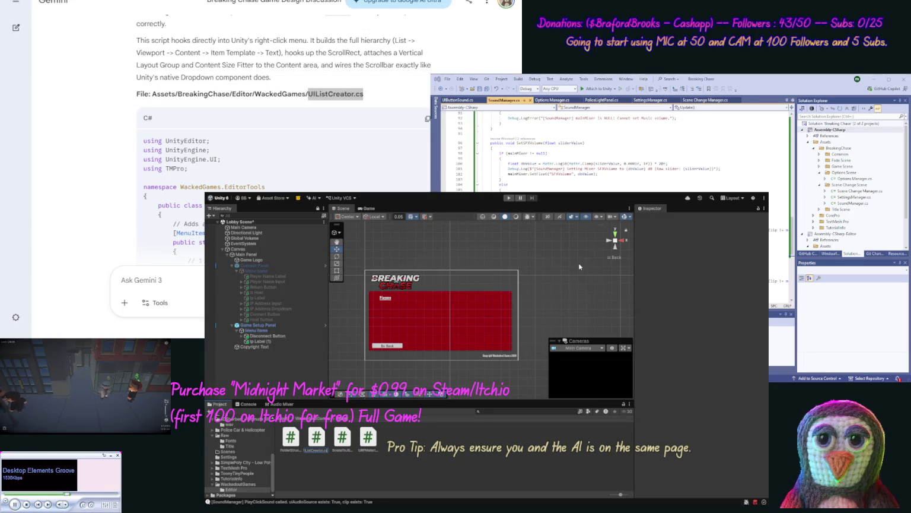
{"action": "key", "text": "ctrl+v"}
{"action": "key", "text": "Return"}
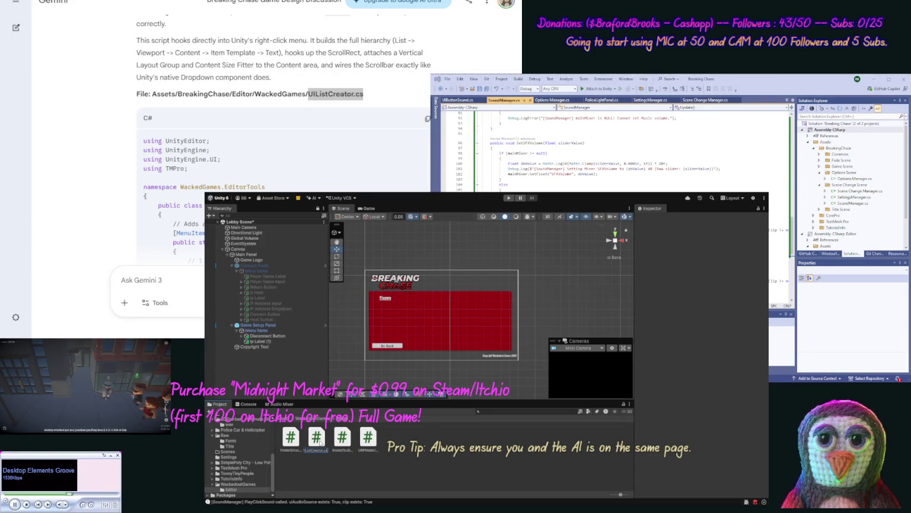
{"action": "key", "text": "Return"}
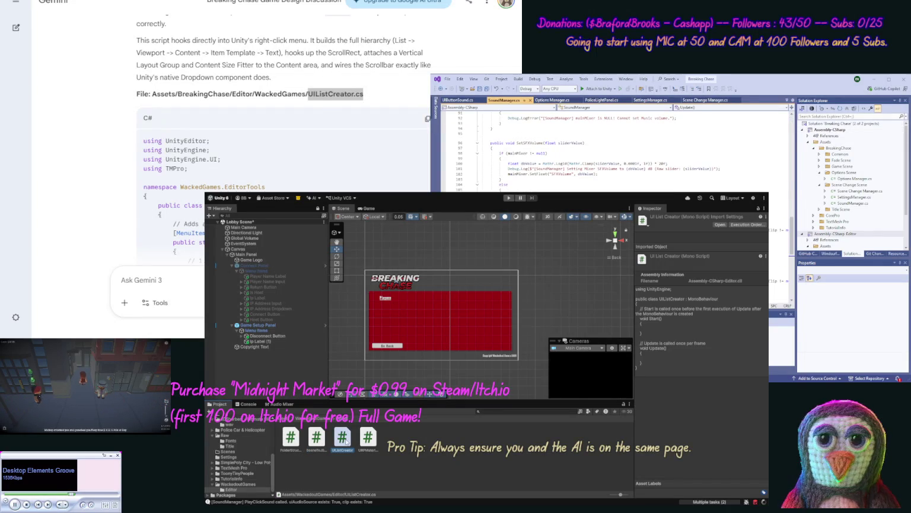
Open the script in Visual Studio and show Assembly-CSharp-Editor's files, including UIListCreator.cs.
{"action": "double_click", "coordinate": [316, 437]}
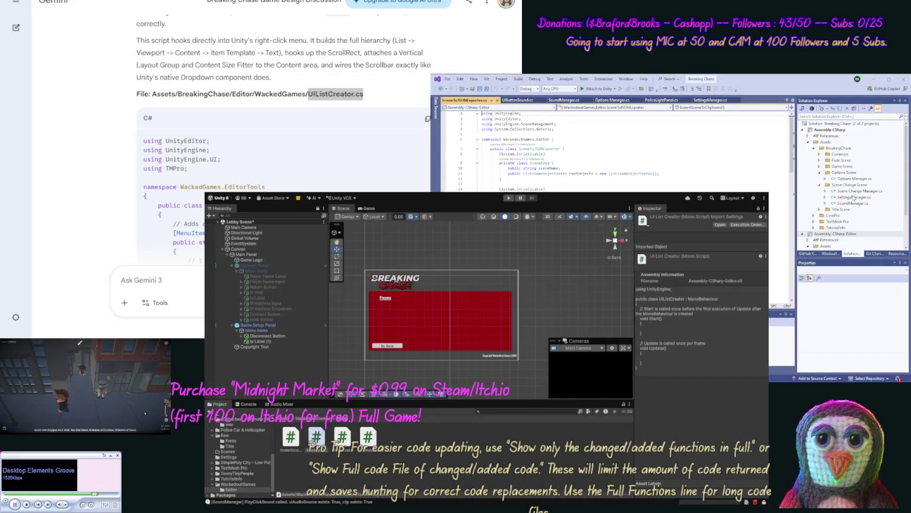
{"action": "left_click", "coordinate": [904, 231]}
{"action": "scroll", "coordinate": [905, 231], "scroll_direction": "down", "scroll_amount": 2}
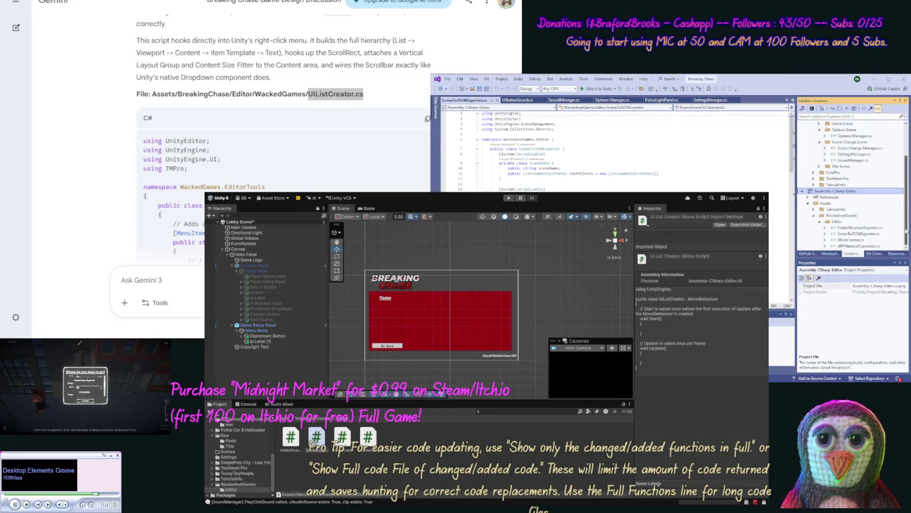
Paste Gemini's list-creator code over UIListCreator.cs's template and save the file.
{"action": "double_click", "coordinate": [851, 240]}
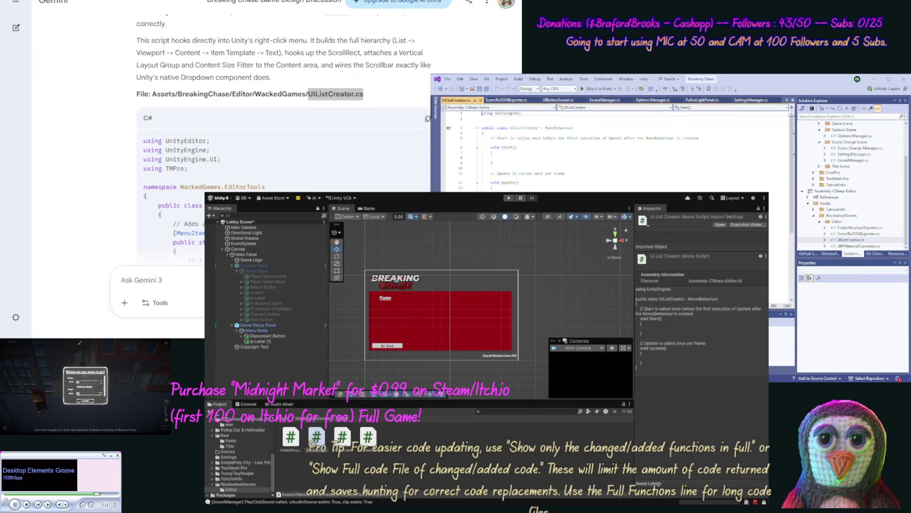
{"action": "left_click", "coordinate": [405, 125]}
{"action": "left_click", "coordinate": [428, 119]}
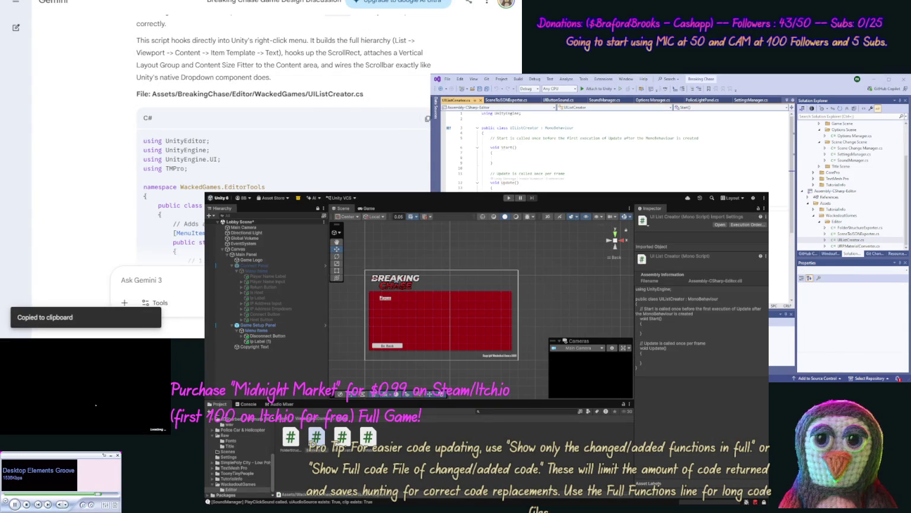
{"action": "key", "text": "ctrl+a"}
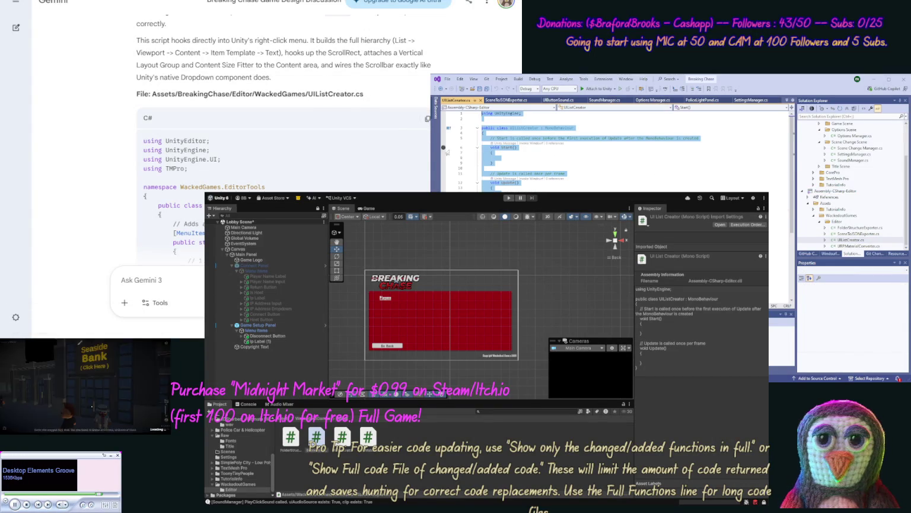
{"action": "left_click", "coordinate": [497, 155]}
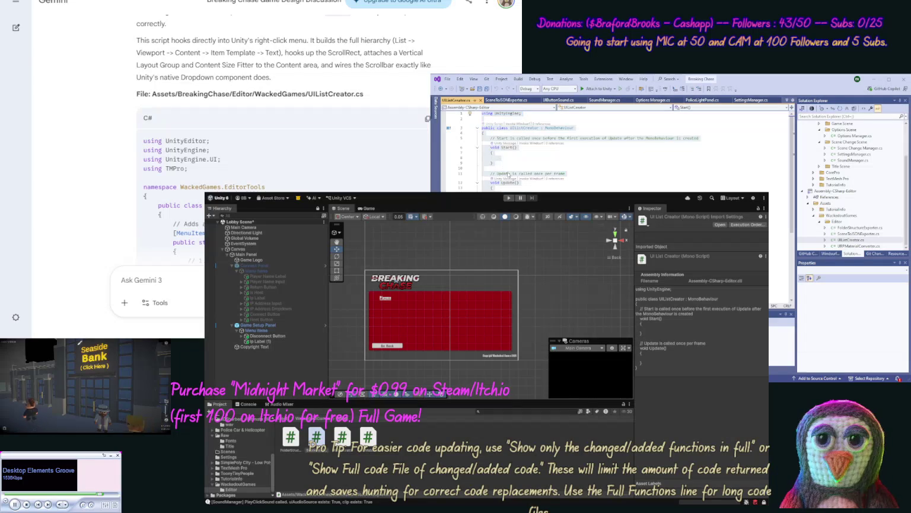
{"action": "key", "text": "ctrl+a"}
{"action": "key", "text": "ctrl+v"}
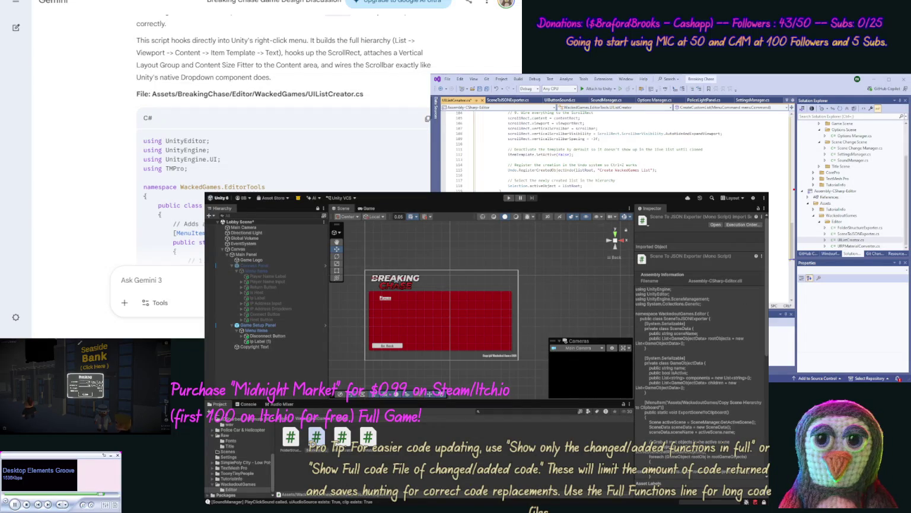
{"action": "left_click", "coordinate": [485, 88]}
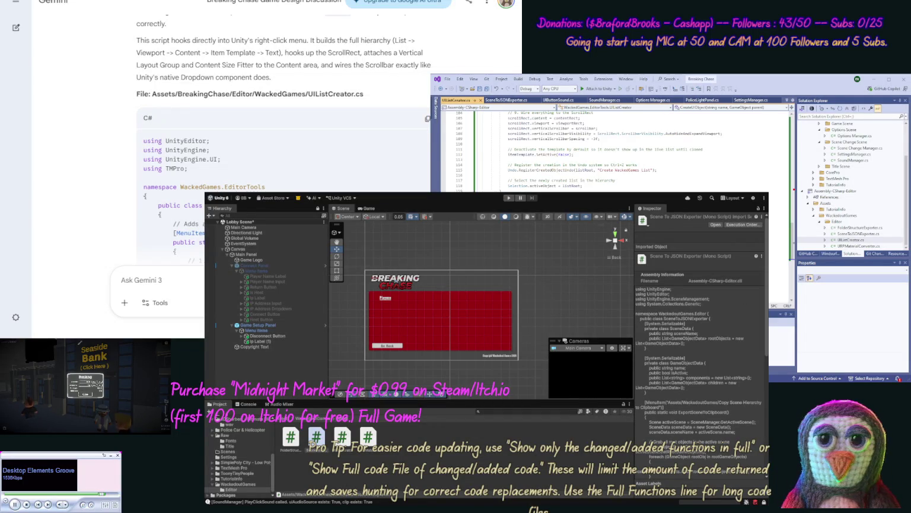
{"action": "scroll", "coordinate": [102, 135], "scroll_direction": "down", "scroll_amount": 15}
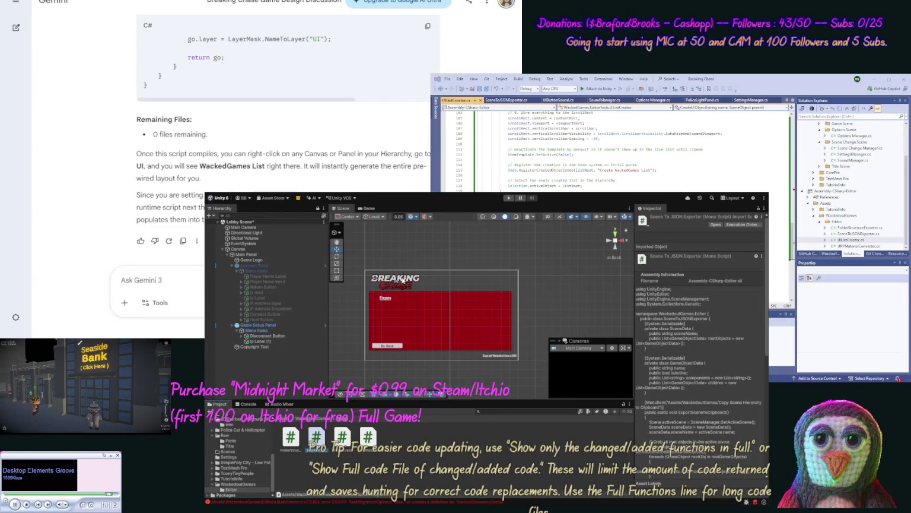
Show the Console and view the CS0117 VerticalGeometryCenter error in UIListCreator.cs.
{"action": "left_click", "coordinate": [259, 330]}
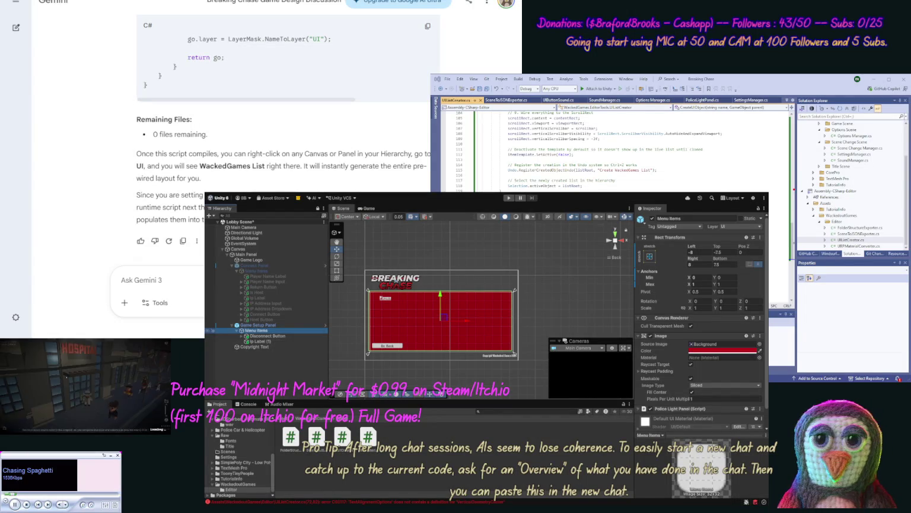
{"action": "left_click", "coordinate": [244, 405]}
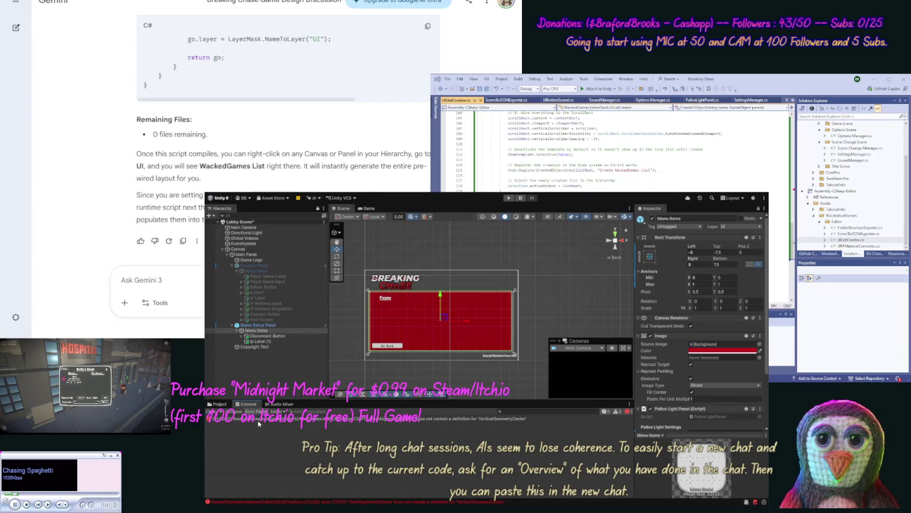
{"action": "left_click", "coordinate": [250, 419]}
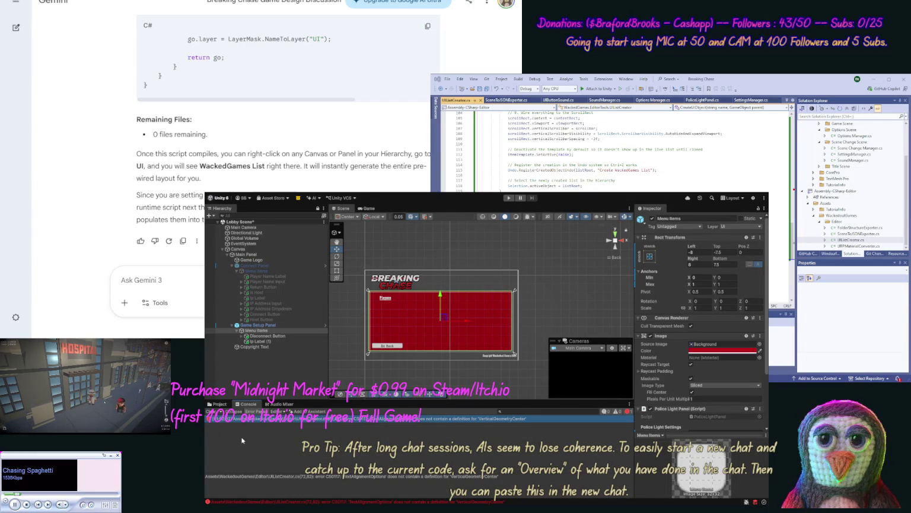
Send Gemini a message starting 'we g' with the pasted CS0117 compile error.
{"action": "left_click", "coordinate": [202, 275]}
{"action": "type", "text": "we get [error"}
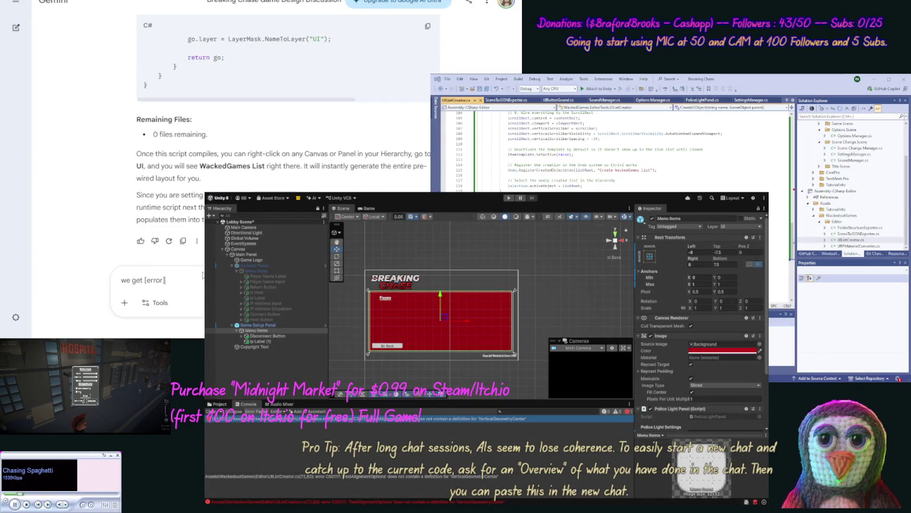
{"action": "key", "text": "ctrl+v"}
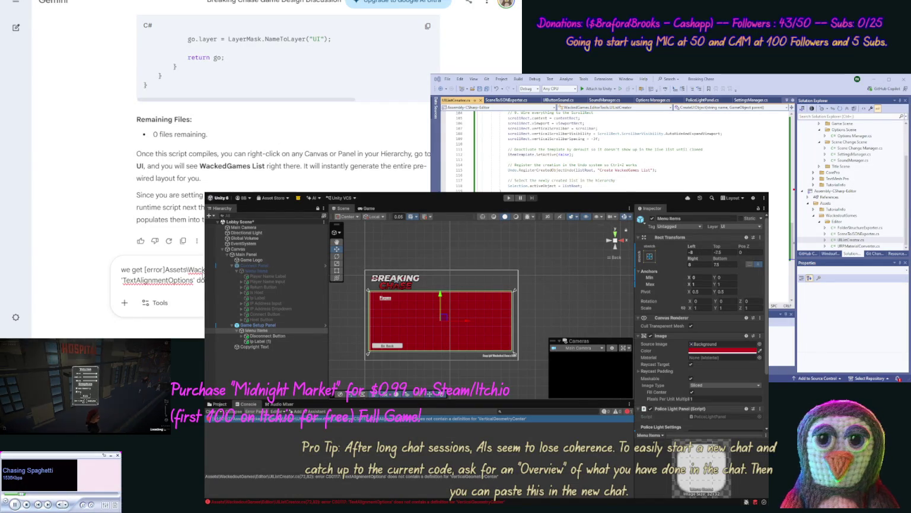
{"action": "key", "text": "Return"}
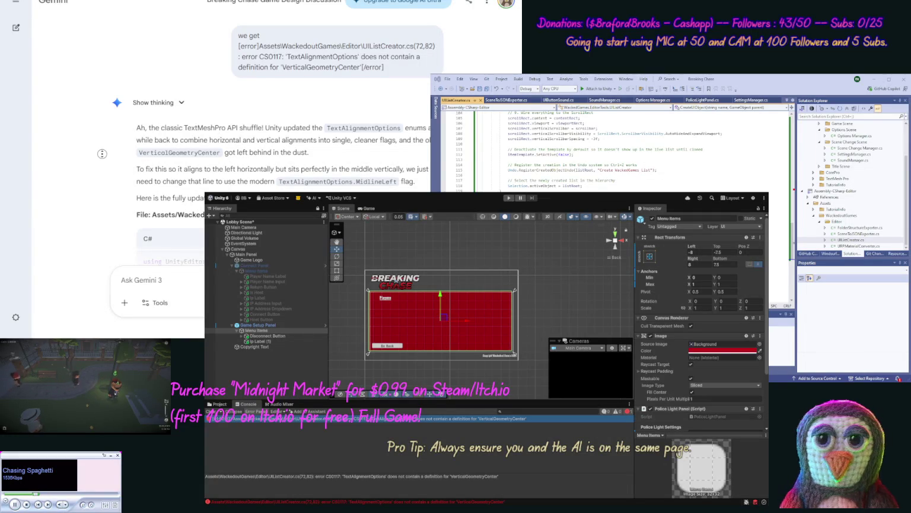
Replace UIListCreator.cs's code with Gemini's corrected MidlineLeft version.
{"action": "left_click", "coordinate": [430, 236]}
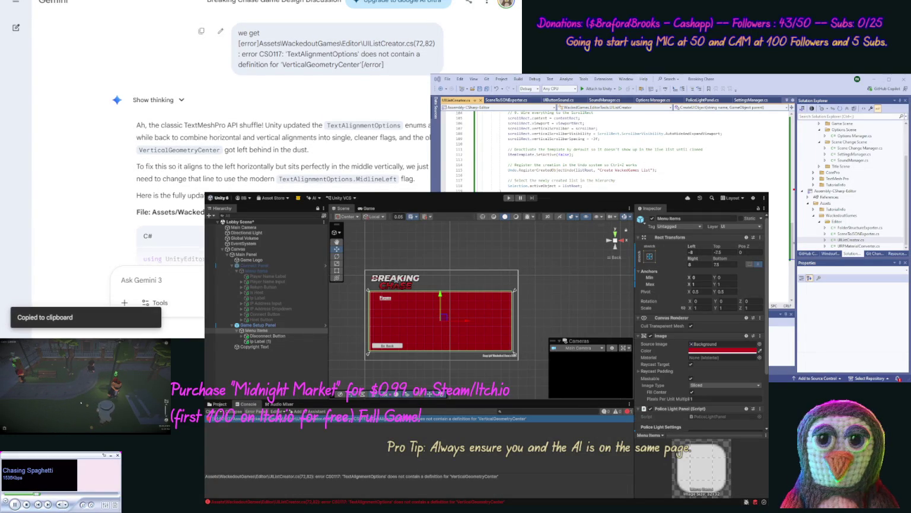
{"action": "left_click", "coordinate": [519, 160]}
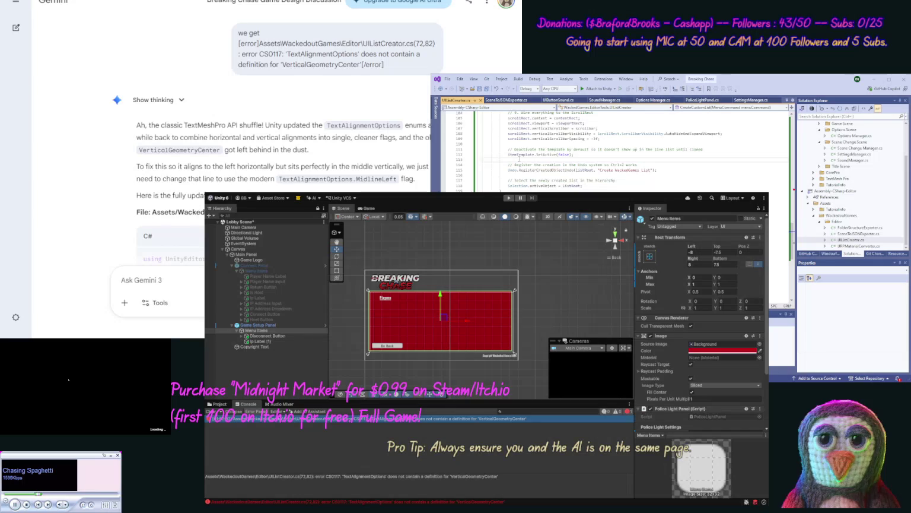
{"action": "key", "text": "ctrl+a"}
{"action": "key", "text": "ctrl+v"}
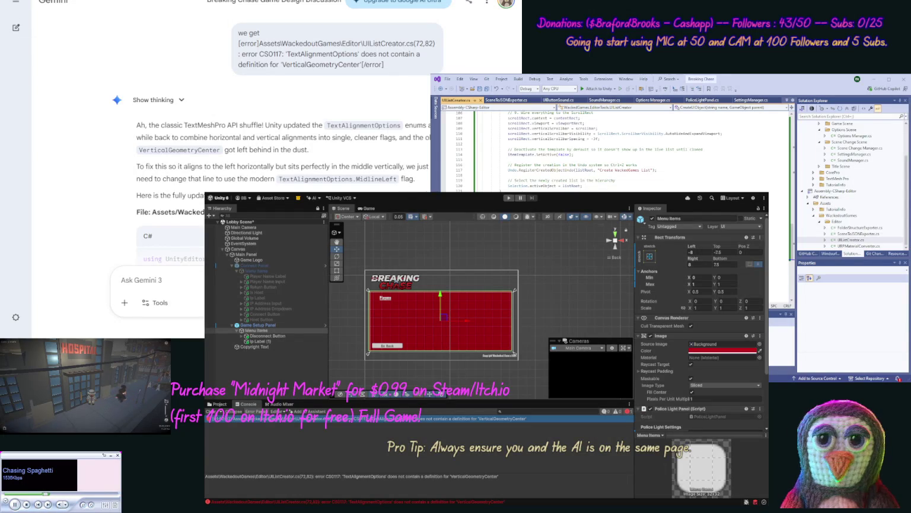
{"action": "scroll", "coordinate": [97, 140], "scroll_direction": "down", "scroll_amount": 15}
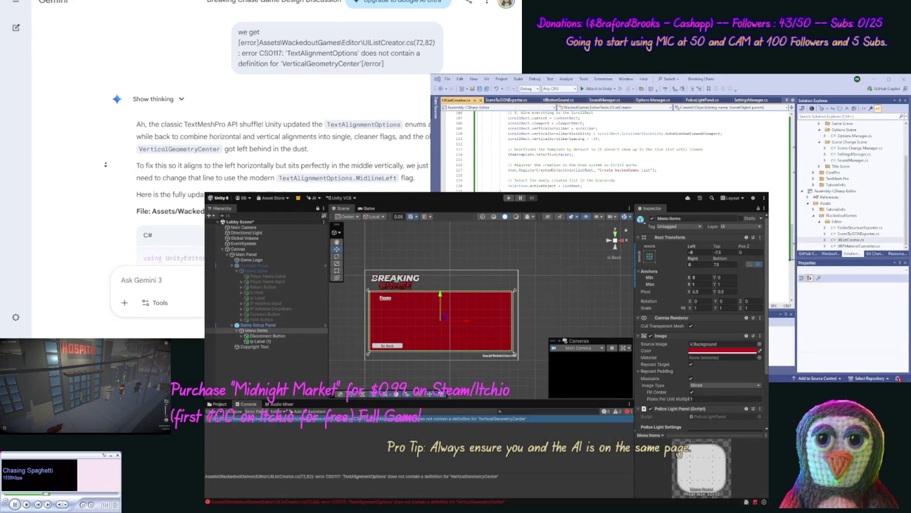
{"action": "scroll", "coordinate": [107, 180], "scroll_direction": "down", "scroll_amount": 15}
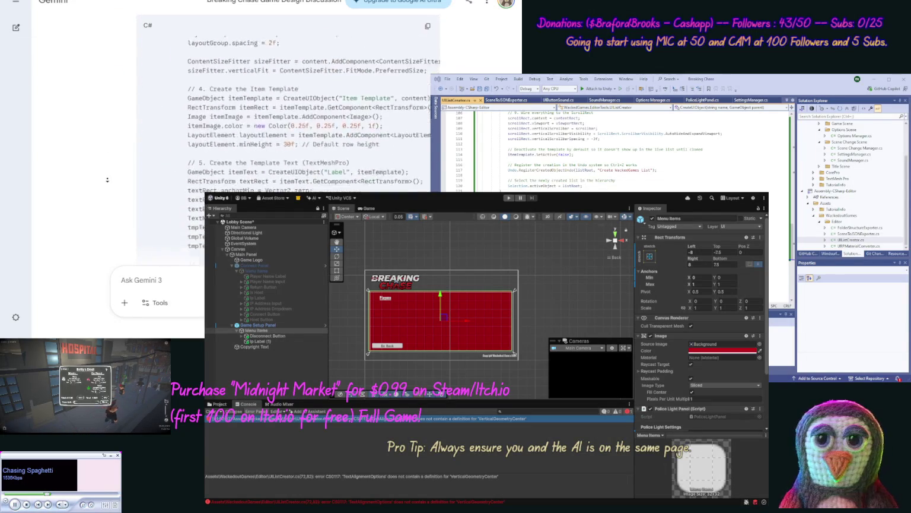
{"action": "scroll", "coordinate": [107, 180], "scroll_direction": "down", "scroll_amount": 10}
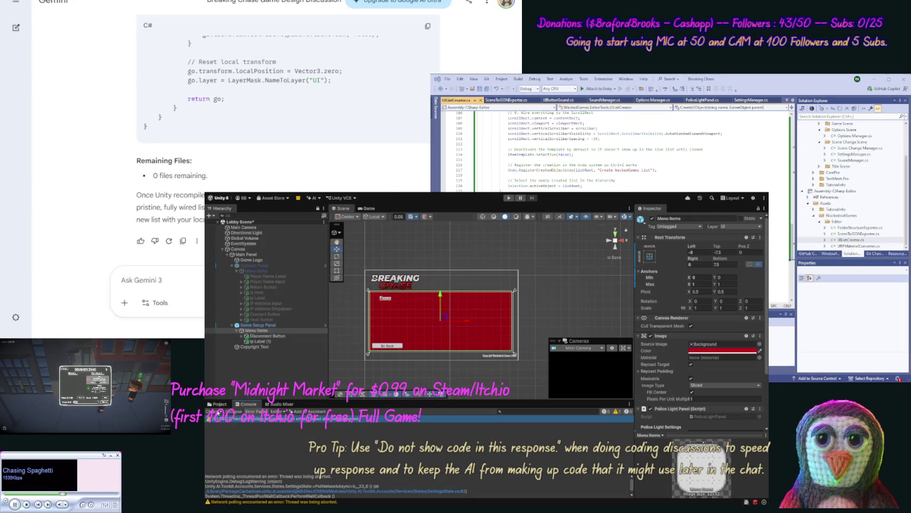
{"action": "left_click", "coordinate": [211, 411]}
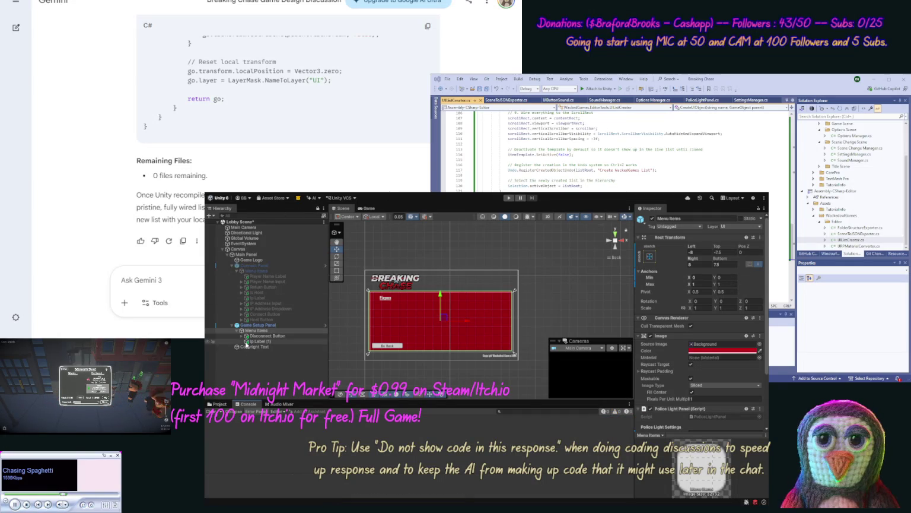
Move the WackedGames List to the left side of the lobby panel and set its height to 220.
{"action": "left_click", "coordinate": [258, 332]}
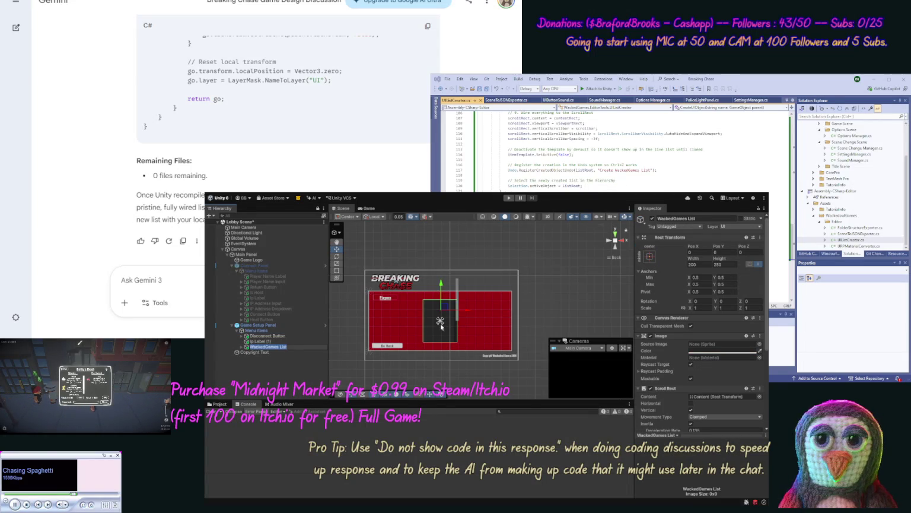
{"action": "left_click", "coordinate": [279, 347]}
{"action": "left_click_drag", "start_coordinate": [469, 310], "coordinate": [413, 309]}
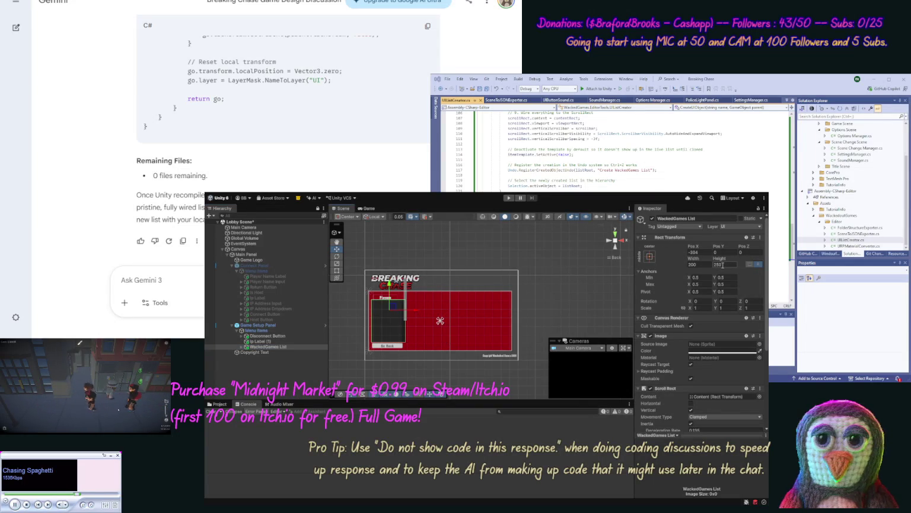
{"action": "left_click", "coordinate": [721, 264]}
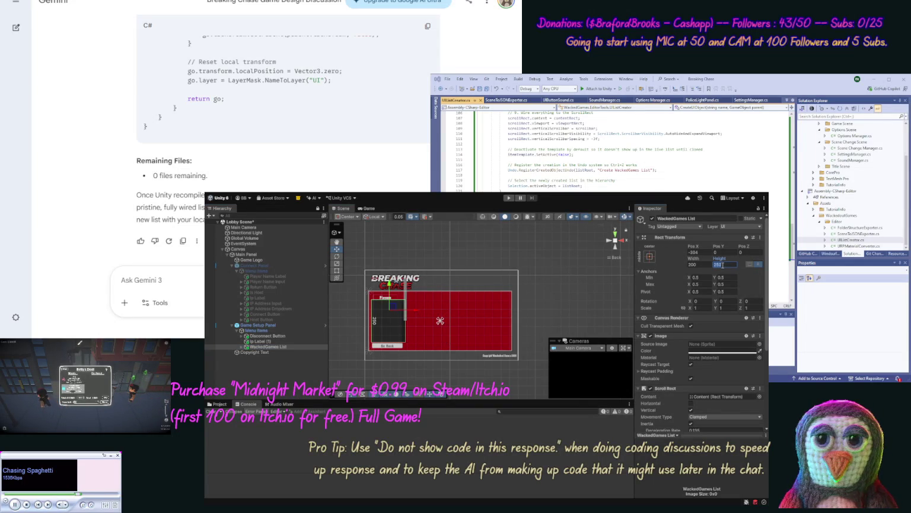
{"action": "type", "text": "240"}
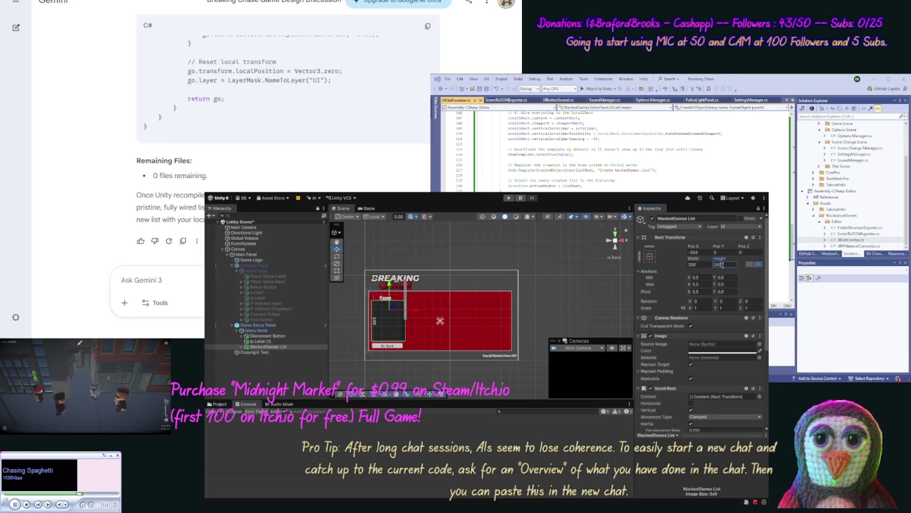
{"action": "key", "text": "BackSpace"}
{"action": "key", "text": "BackSpace"}
{"action": "type", "text": "20"}
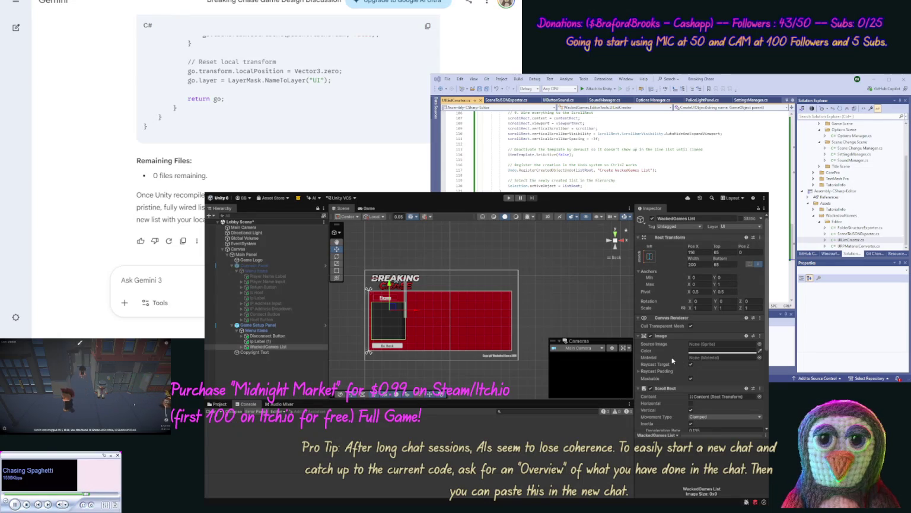
{"action": "left_click", "coordinate": [569, 289]}
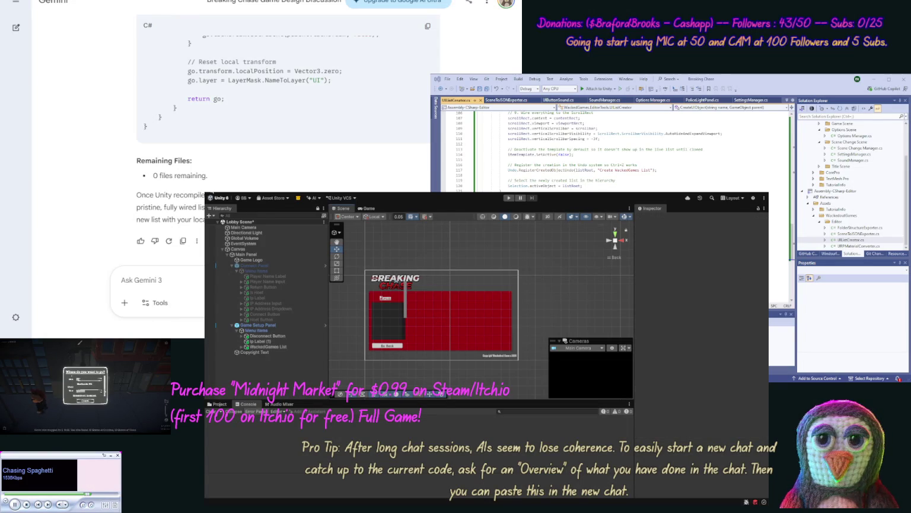
Save the Lobby Scene and open the Title Scene from its folder in the Project panel.
{"action": "key", "text": "ctrl+s"}
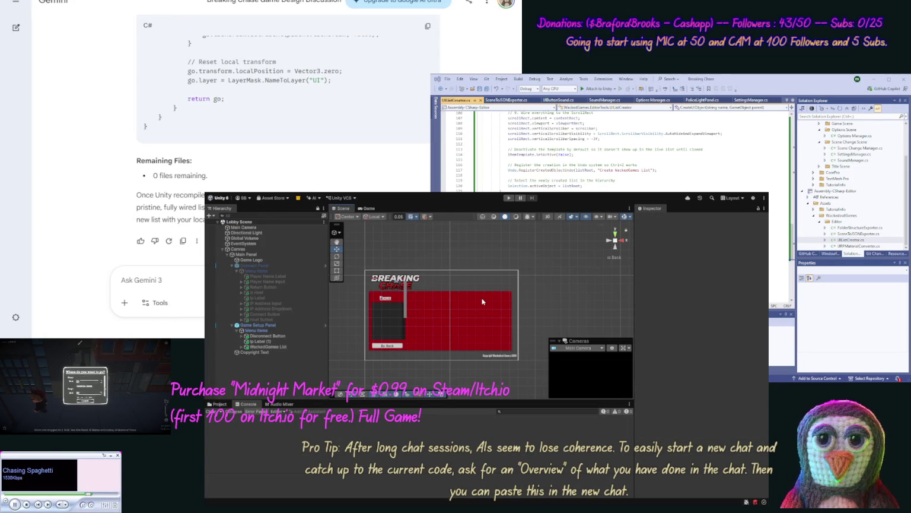
{"action": "left_click", "coordinate": [219, 404]}
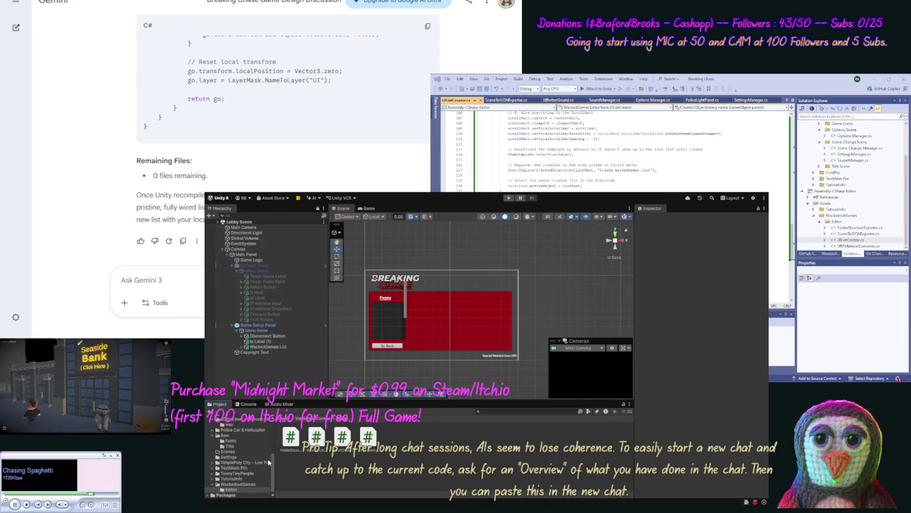
{"action": "left_click_drag", "start_coordinate": [272, 460], "coordinate": [277, 420]}
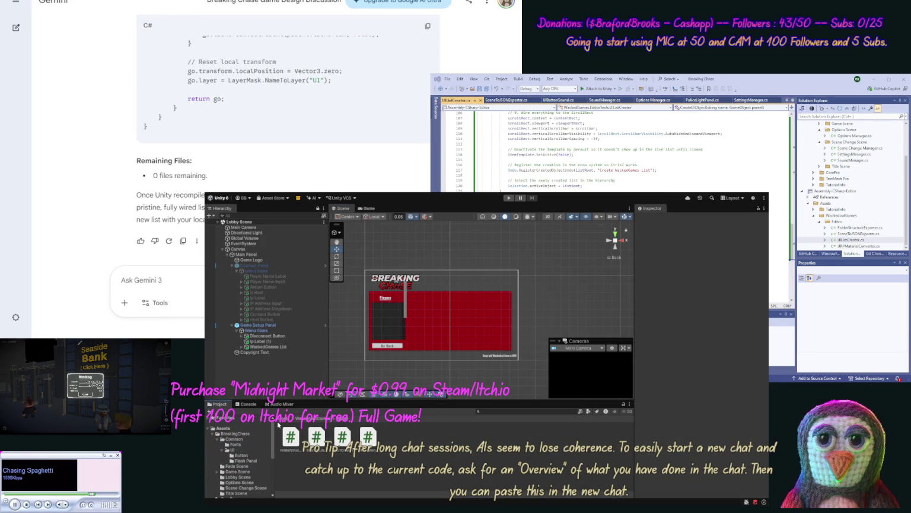
{"action": "left_click", "coordinate": [228, 494]}
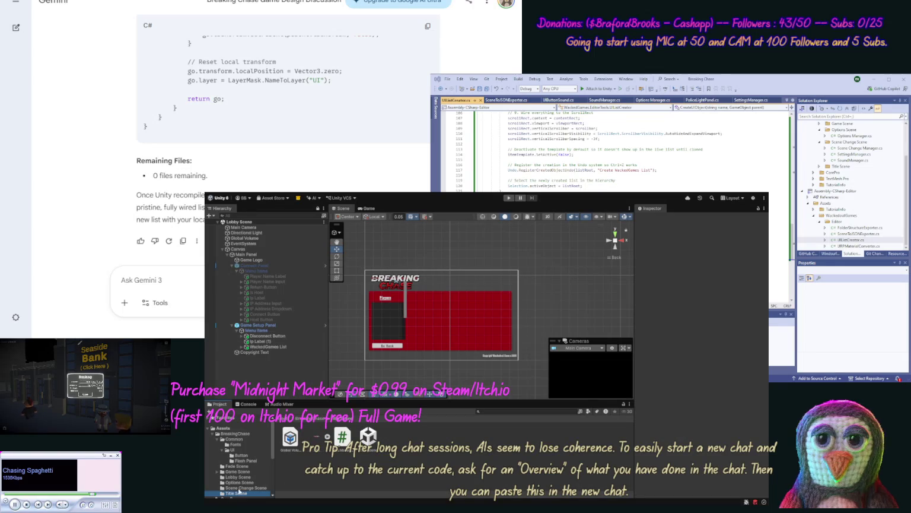
{"action": "double_click", "coordinate": [368, 436]}
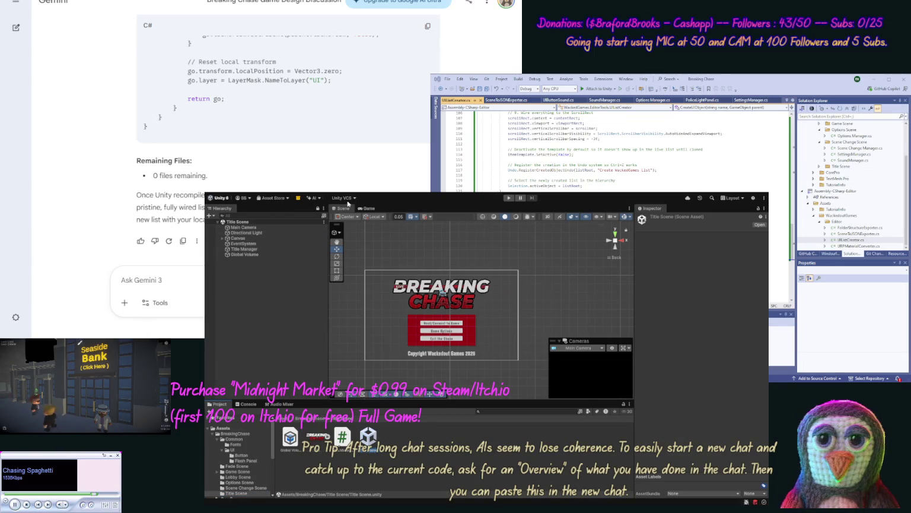
{"action": "left_click", "coordinate": [509, 199]}
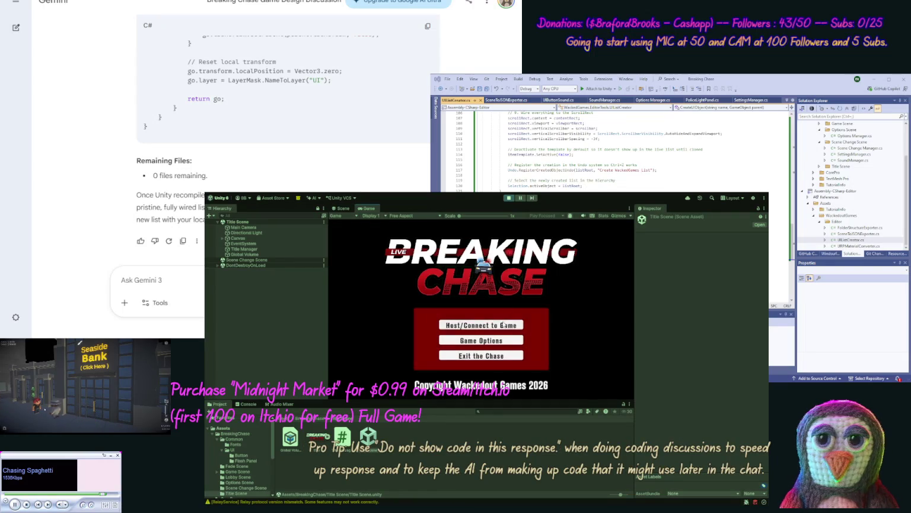
{"action": "left_click", "coordinate": [503, 324]}
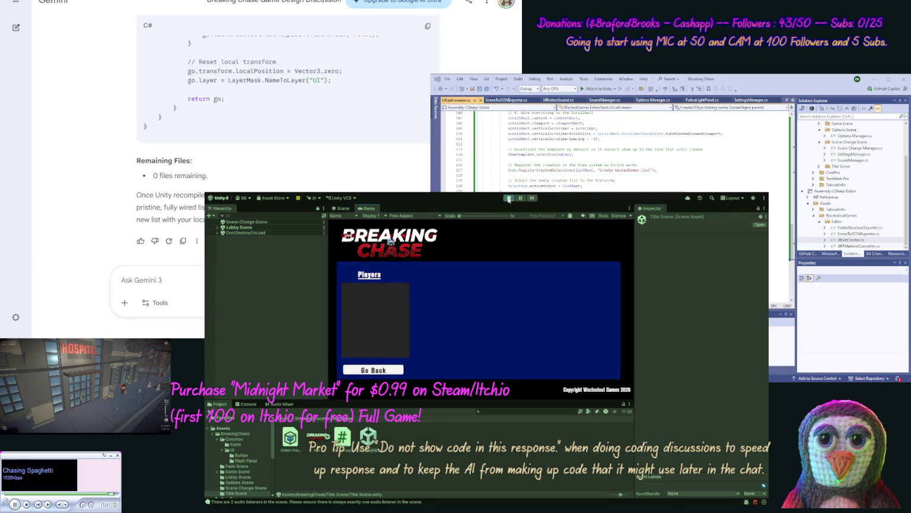
{"action": "left_click", "coordinate": [508, 199]}
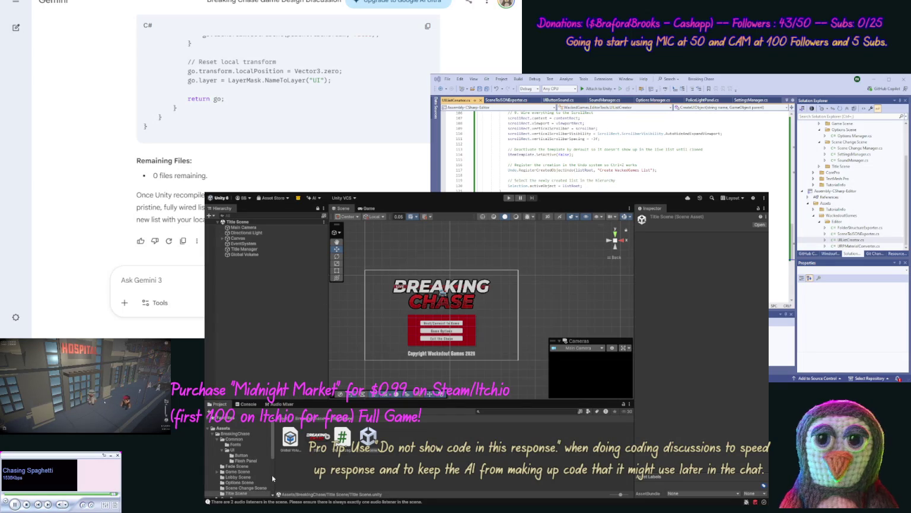
Reopen the Lobby Scene from its Project folder and start typing a new Gemini message.
{"action": "scroll", "coordinate": [271, 475], "scroll_direction": "down", "scroll_amount": 5}
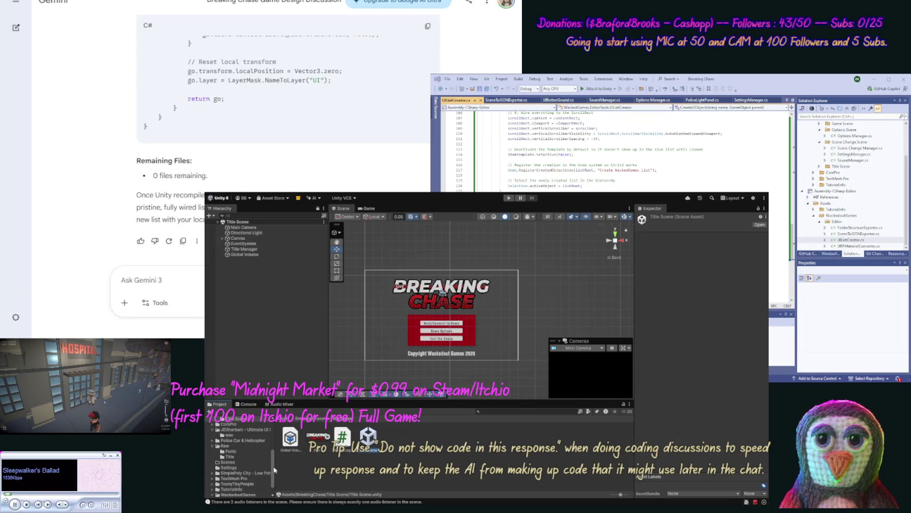
{"action": "scroll", "coordinate": [274, 470], "scroll_direction": "up", "scroll_amount": 5}
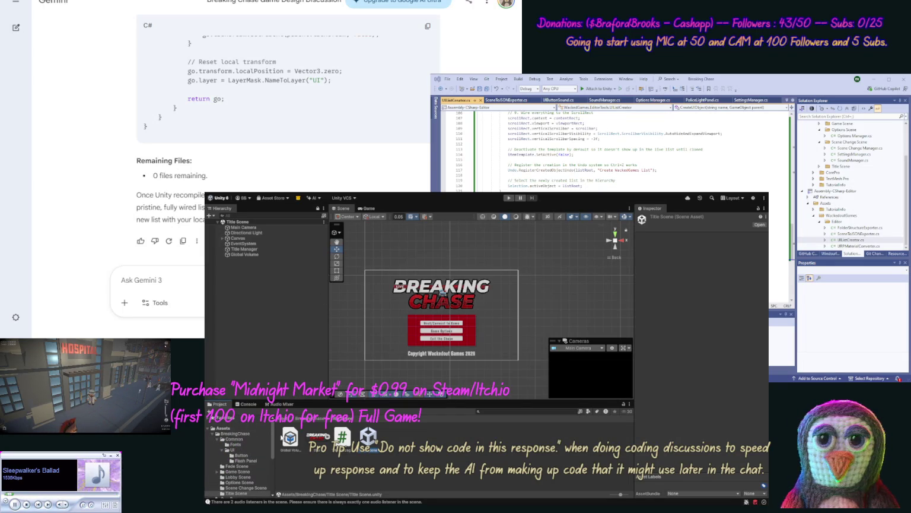
{"action": "scroll", "coordinate": [267, 451], "scroll_direction": "down", "scroll_amount": 2}
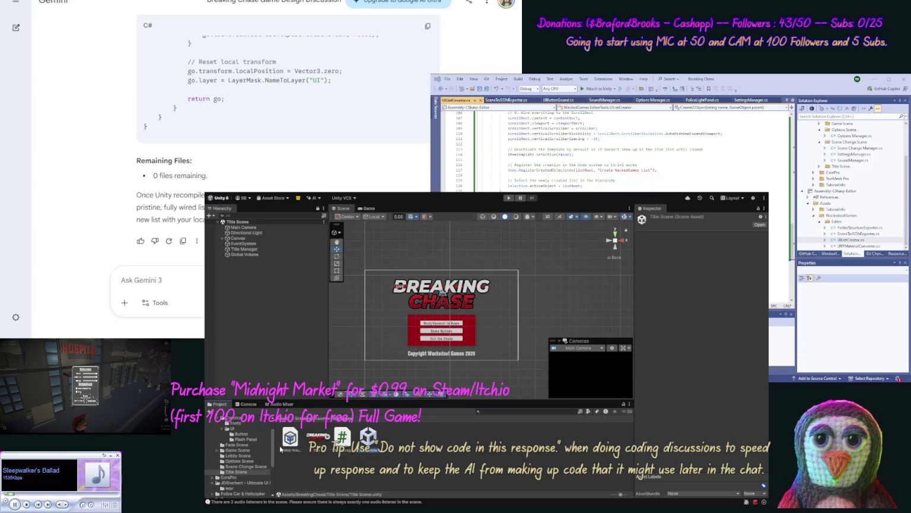
{"action": "left_click", "coordinate": [250, 455]}
{"action": "left_click", "coordinate": [291, 439]}
{"action": "double_click", "coordinate": [290, 439]}
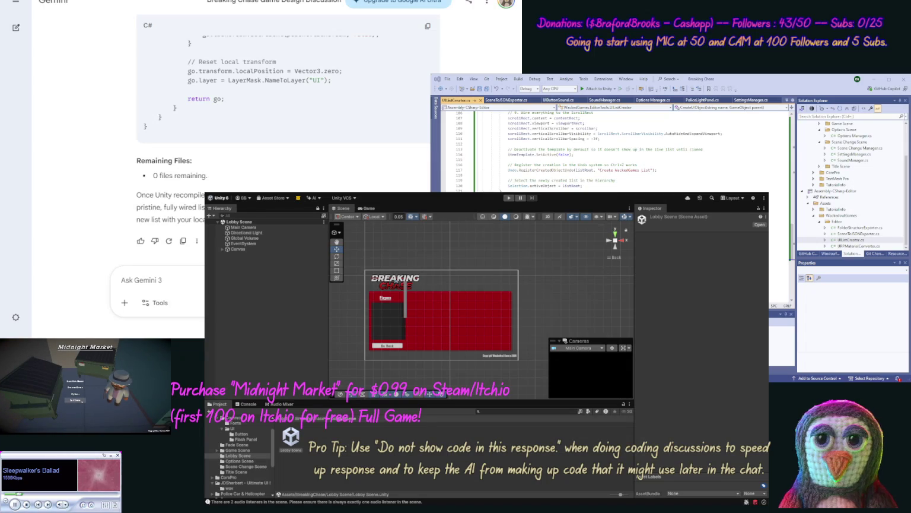
{"action": "type", "text": "Ens"}
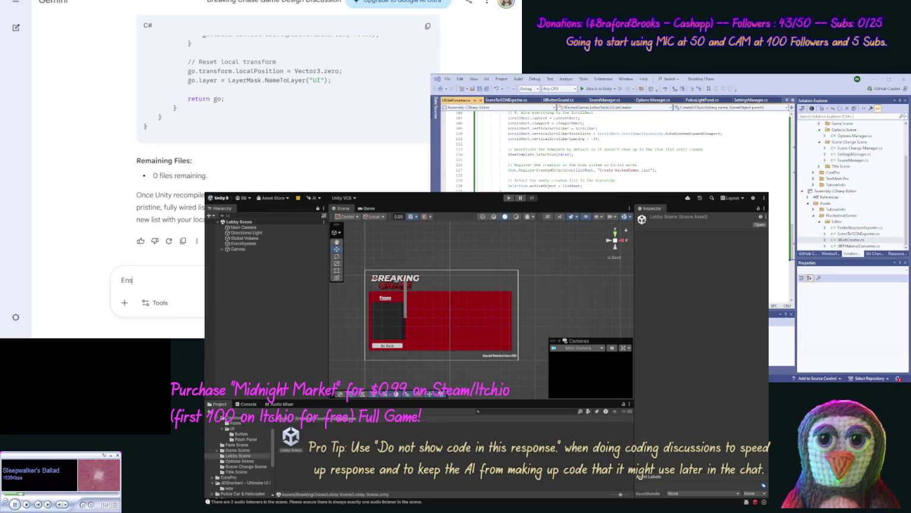
{"action": "type", "text": "ure our"}
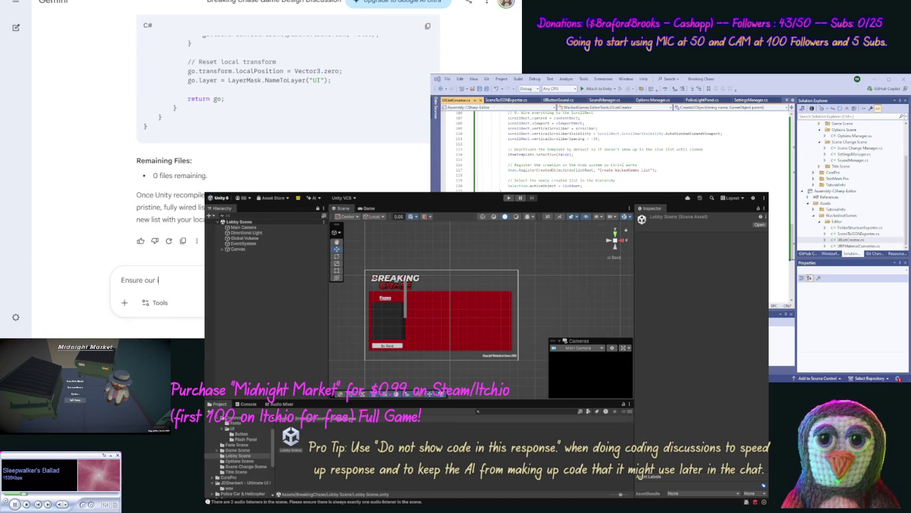
{"action": "type", "text": "ms "}
{"action": "type", "text": "that are"}
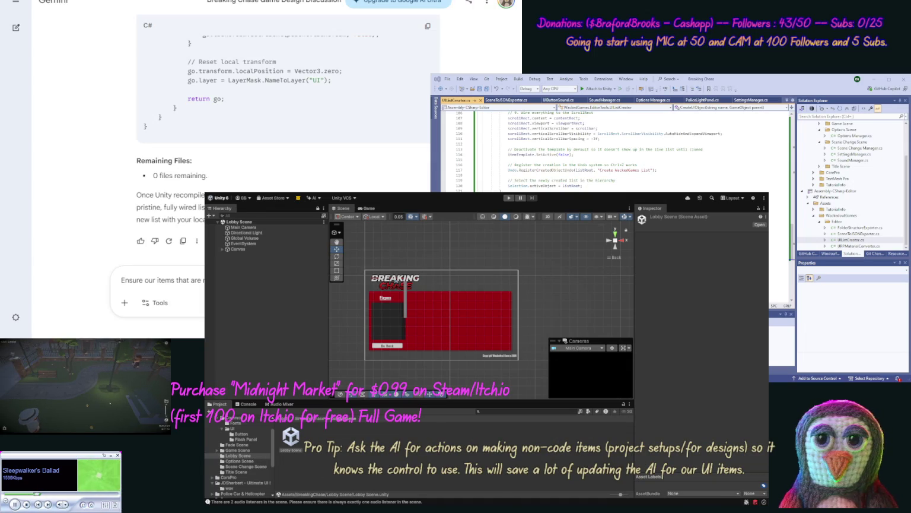
Send Gemini the request to cull list items that fall outside the list area.
{"action": "key", "text": "Return"}
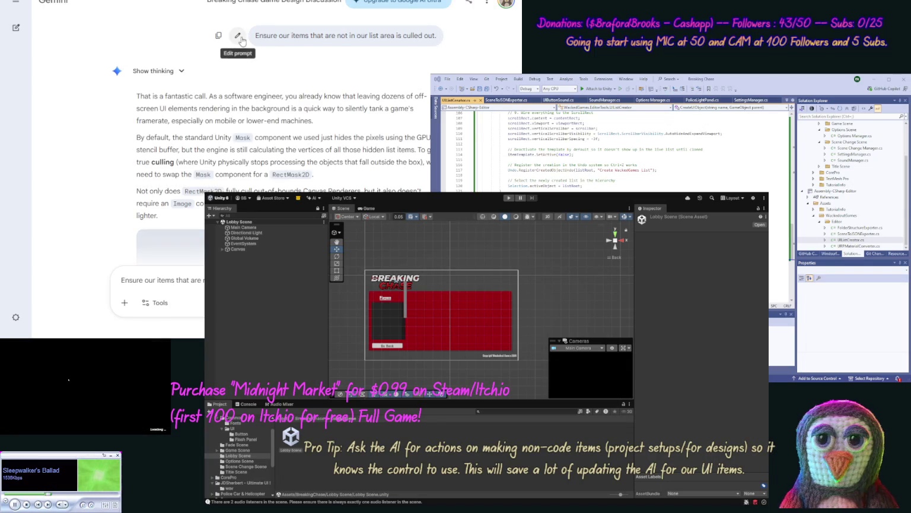
Edit the sent prompt to also cull 'scrollbar bits' outside the list area, then resubmit it.
{"action": "left_click", "coordinate": [238, 35]}
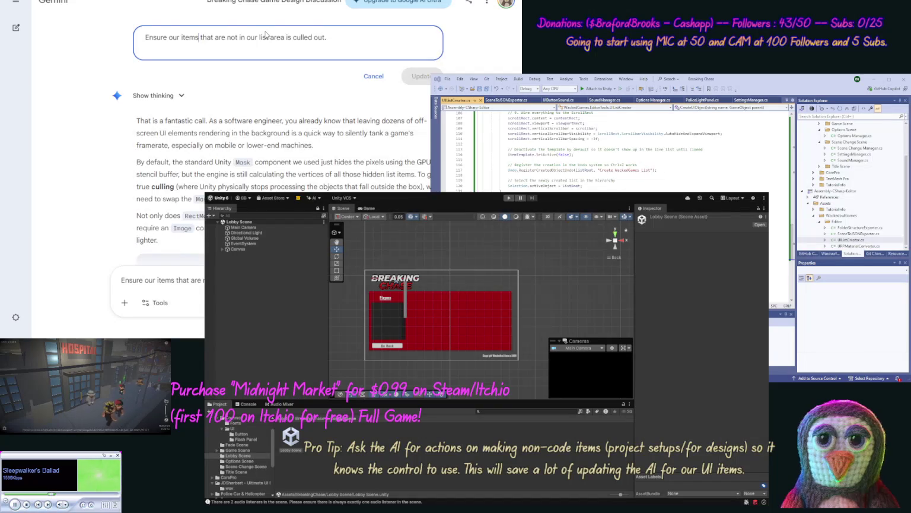
{"action": "type", "text": "and sc"}
{"action": "type", "text": "rollba"}
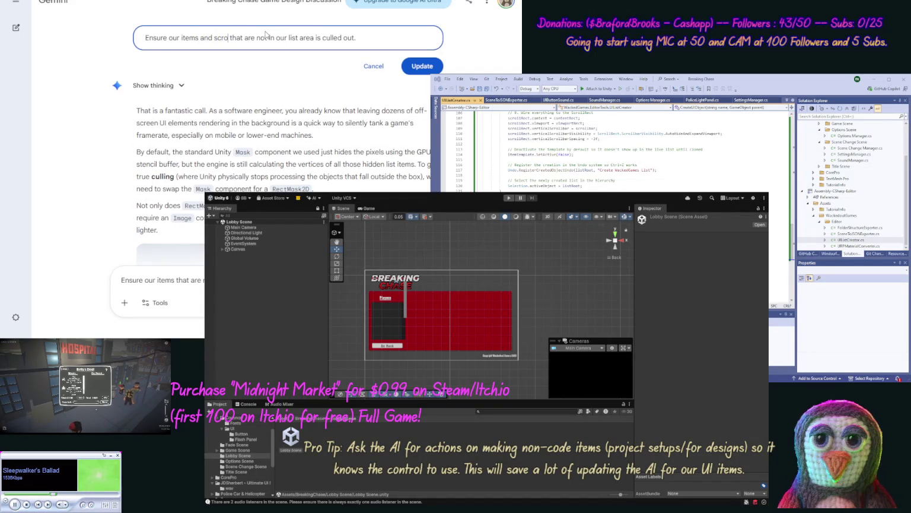
{"action": "type", "text": "rs"}
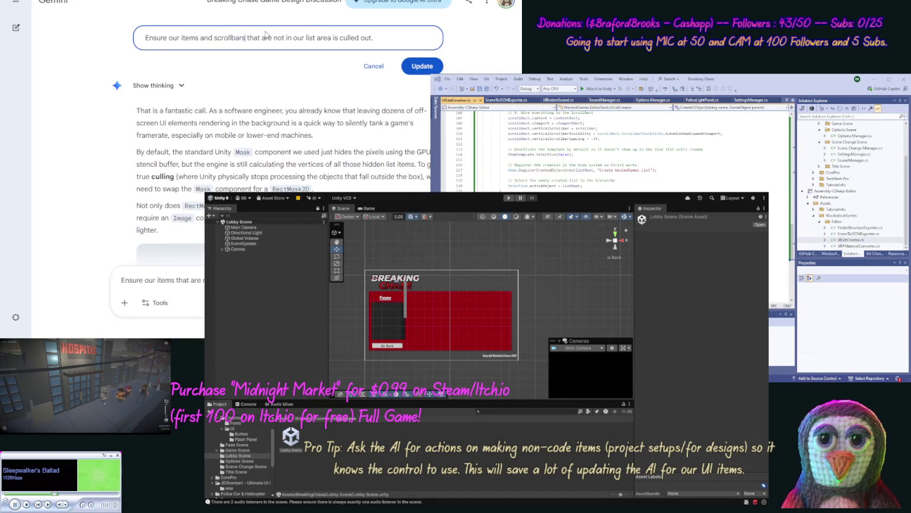
{"action": "key", "text": "BackSpace"}
{"action": "type", "text": "bits"}
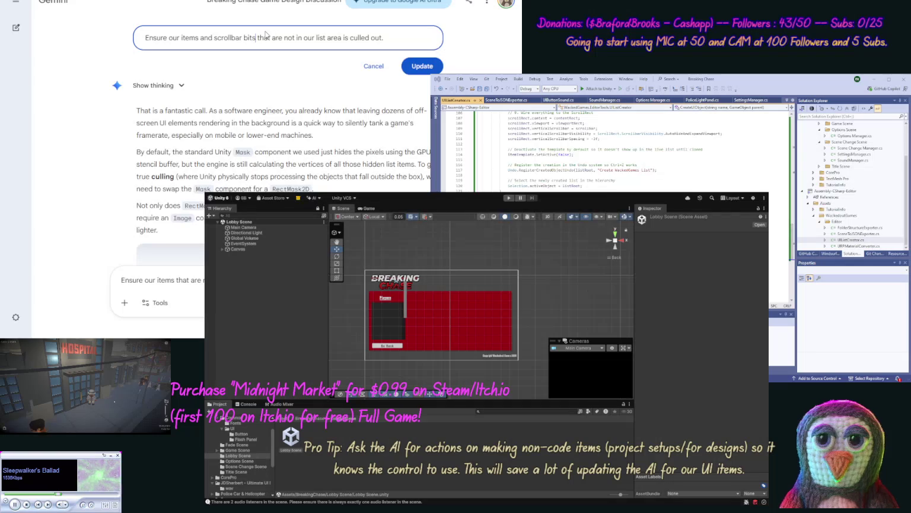
{"action": "key", "text": "Return"}
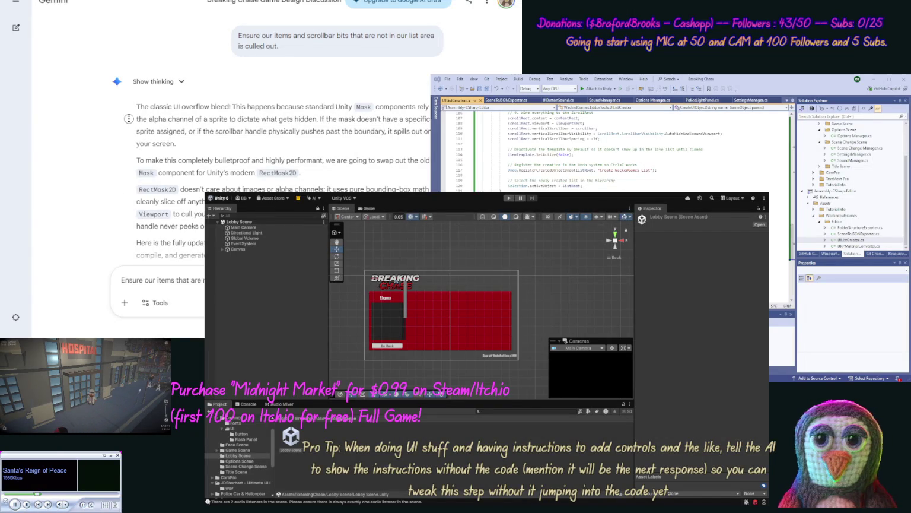
Scroll through Gemini's RectMask2D plan for culling items outside the list area.
{"action": "scroll", "coordinate": [128, 119], "scroll_direction": "down", "scroll_amount": 2}
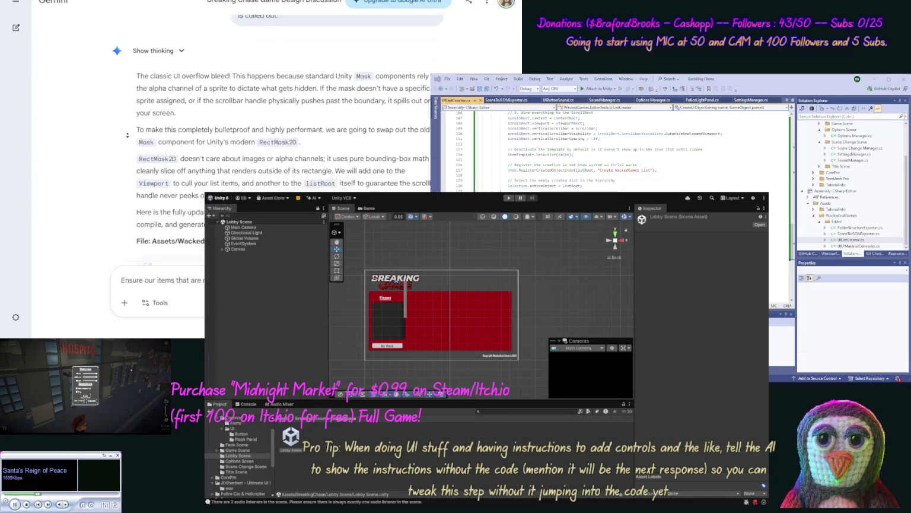
Copy Gemini's updated UIListCreator script and paste it over the old code in Visual Studio.
{"action": "scroll", "coordinate": [126, 140], "scroll_direction": "down", "scroll_amount": 1}
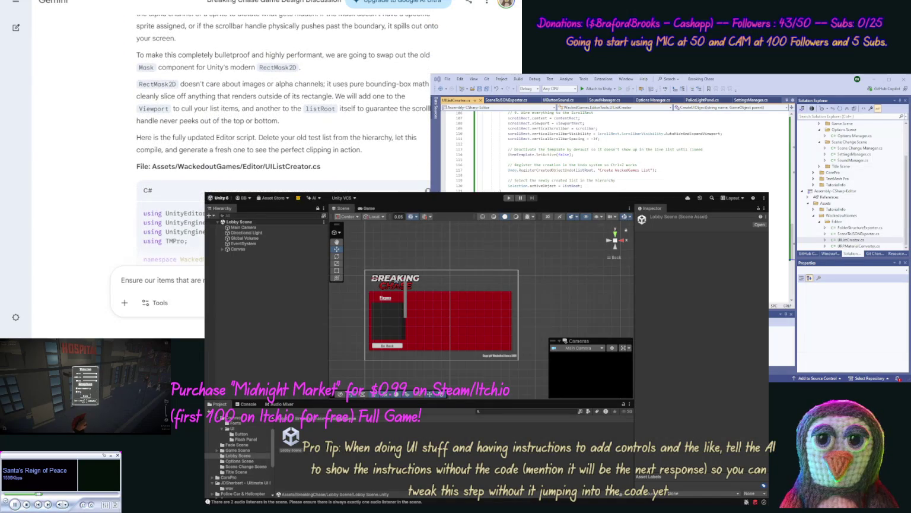
{"action": "left_click", "coordinate": [426, 189]}
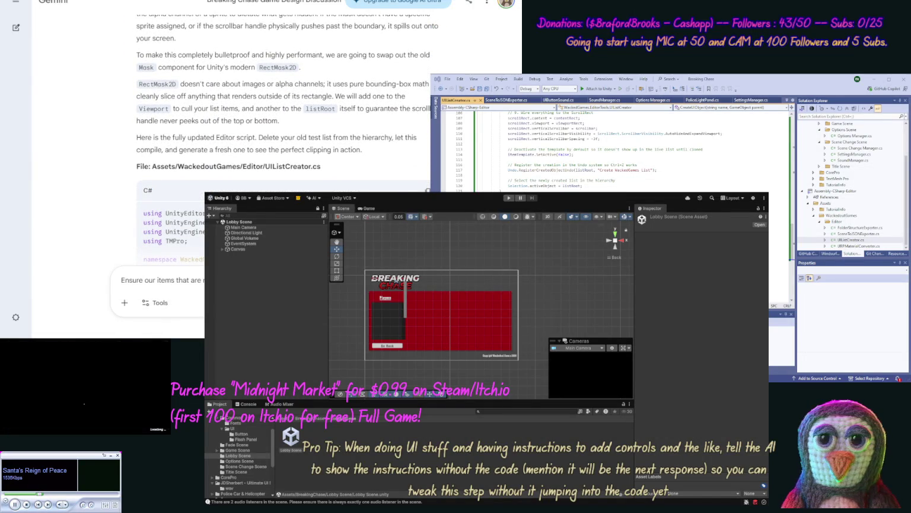
{"action": "key", "text": "ctrl+a"}
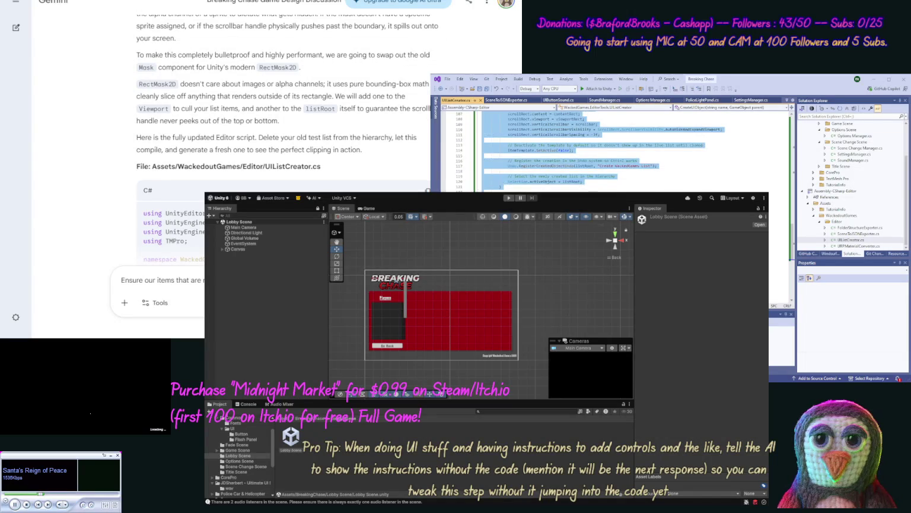
{"action": "key", "text": "ctrl+v"}
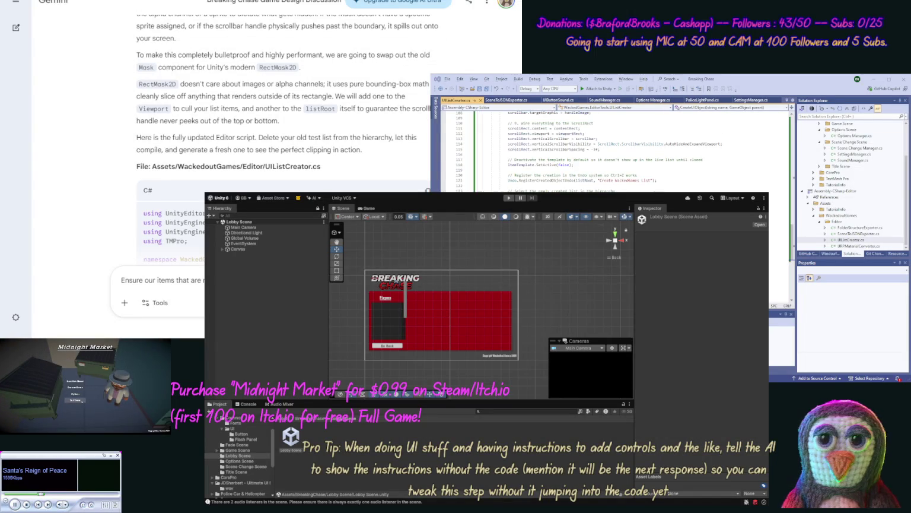
{"action": "scroll", "coordinate": [130, 143], "scroll_direction": "down", "scroll_amount": 20}
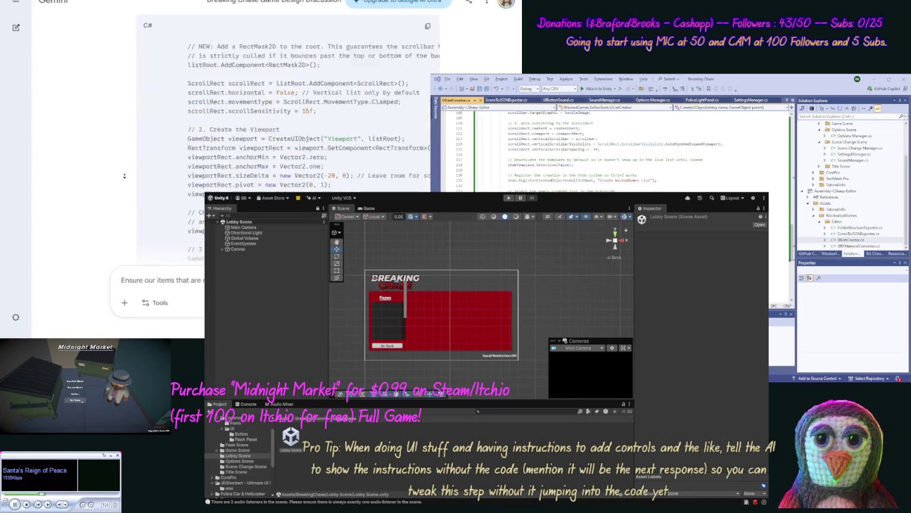
{"action": "scroll", "coordinate": [125, 177], "scroll_direction": "down", "scroll_amount": 1}
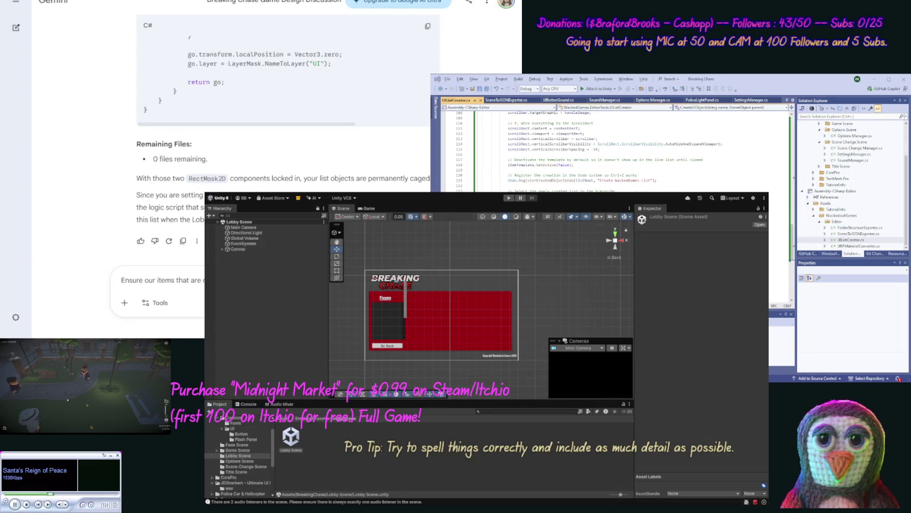
{"action": "left_click", "coordinate": [223, 250]}
Delete the old WackedGames List under Main Panel > Menu Items, leaving Menu Items selected.
{"action": "left_click", "coordinate": [232, 255]}
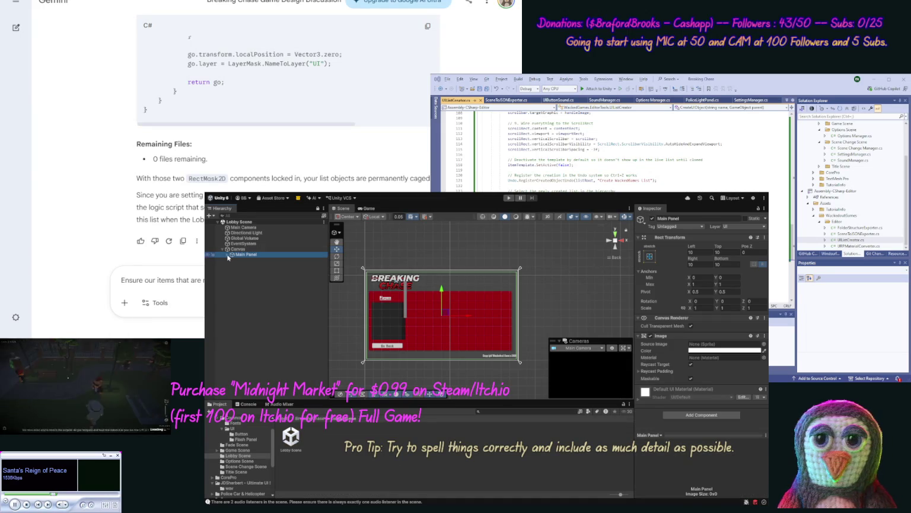
{"action": "left_click", "coordinate": [228, 254]}
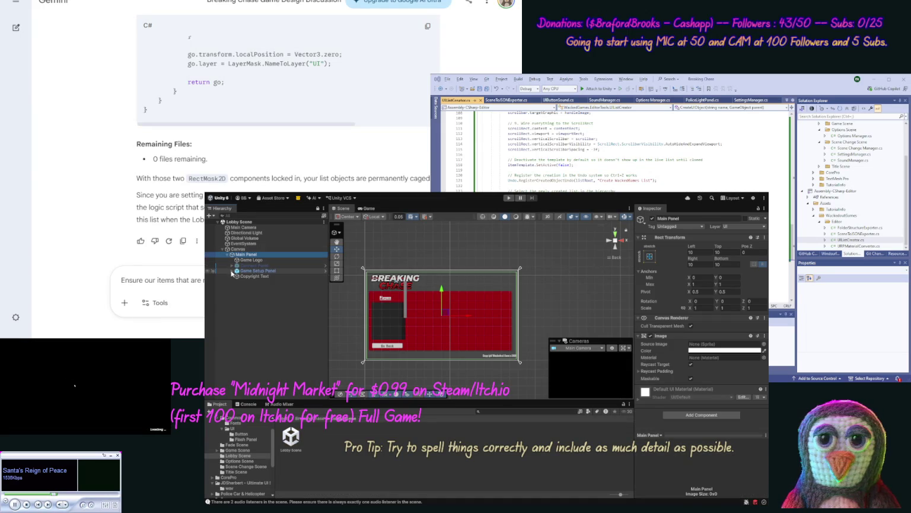
{"action": "left_click", "coordinate": [237, 276]}
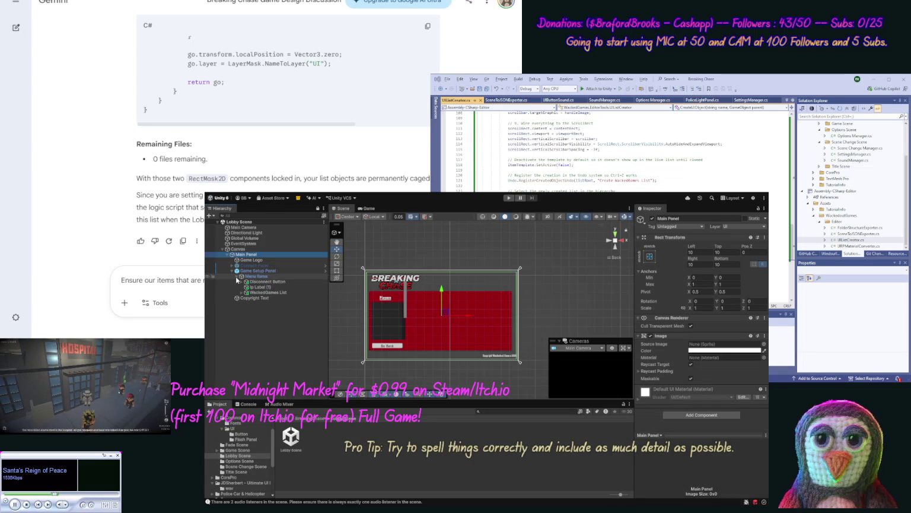
{"action": "left_click", "coordinate": [255, 292]}
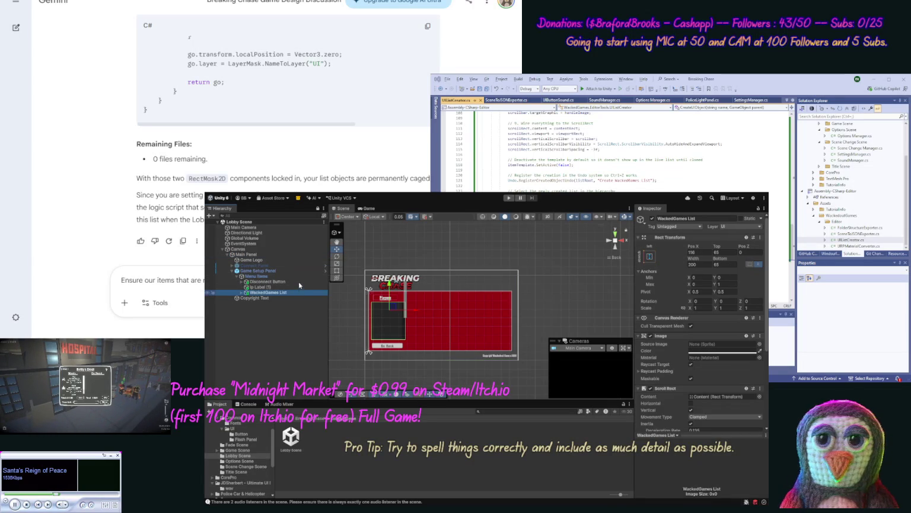
{"action": "key", "text": "Delete"}
{"action": "left_click", "coordinate": [249, 277]}
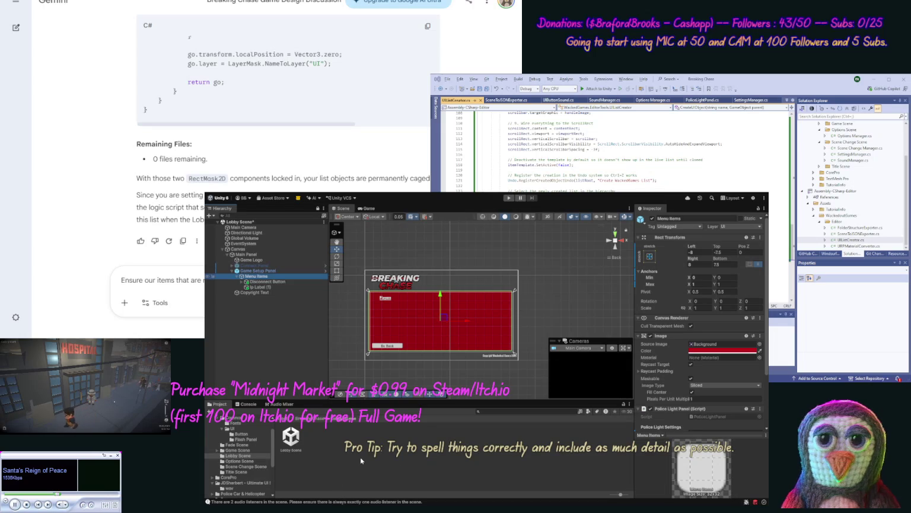
Generate a new WackedGames List under Menu Items with the creator shortcut and drag it left.
{"action": "key", "text": "ctrl+z"}
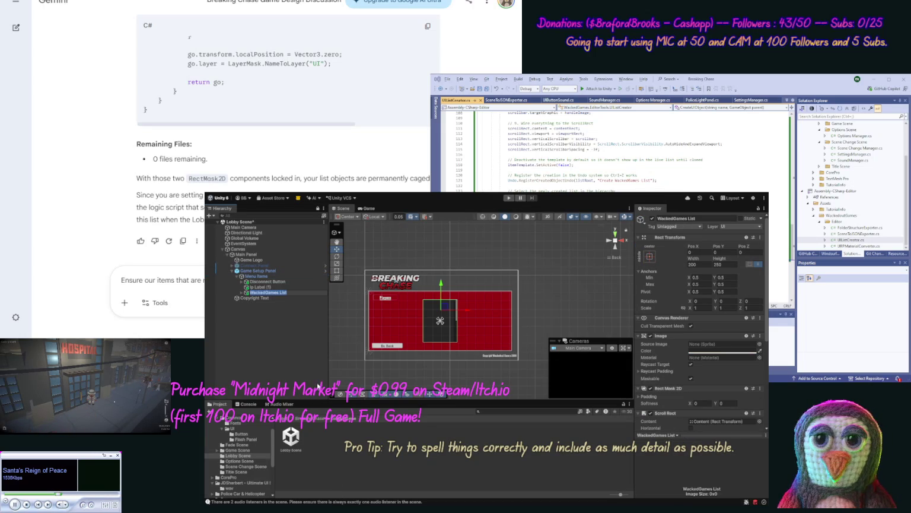
{"action": "left_click", "coordinate": [302, 350]}
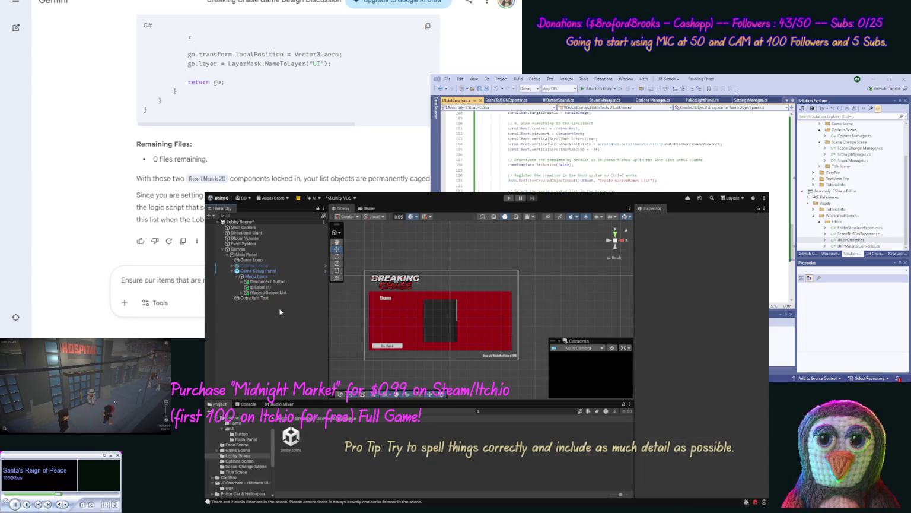
{"action": "left_click", "coordinate": [275, 292]}
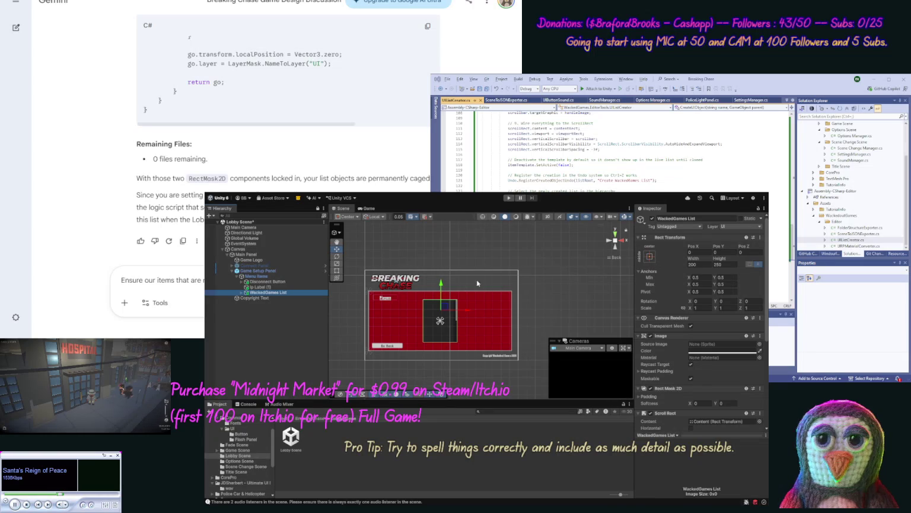
{"action": "mouse_move", "coordinate": [465, 324]}
{"action": "left_mouse_down"}
{"action": "mouse_move", "coordinate": [409, 321]}
{"action": "mouse_move", "coordinate": [416, 319]}
{"action": "left_mouse_up"}
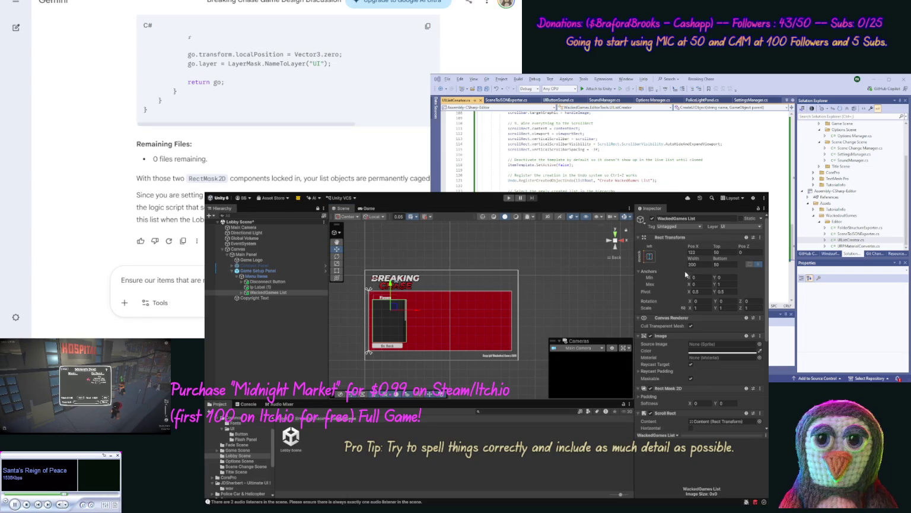
Give the WackedGames List width 182 at X 110, comparing against the Disconnect Button's size.
{"action": "type", "text": "120"}
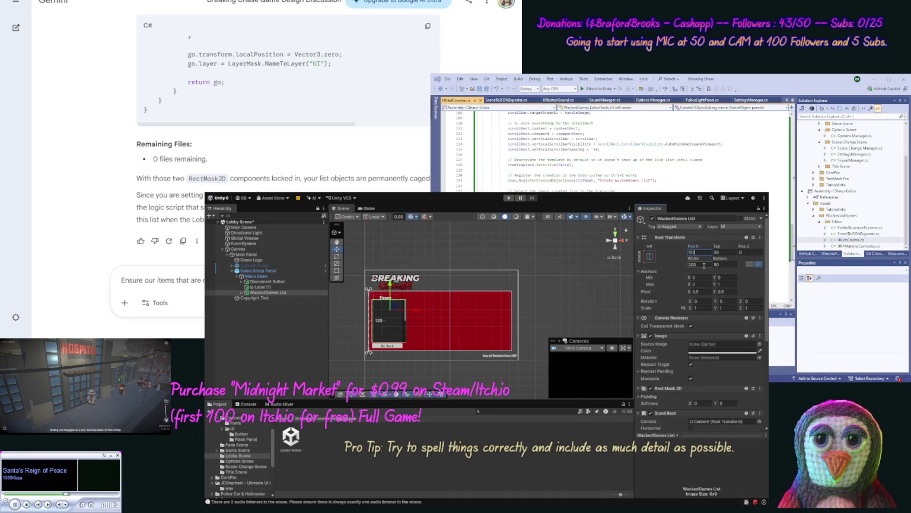
{"action": "left_click", "coordinate": [704, 265]}
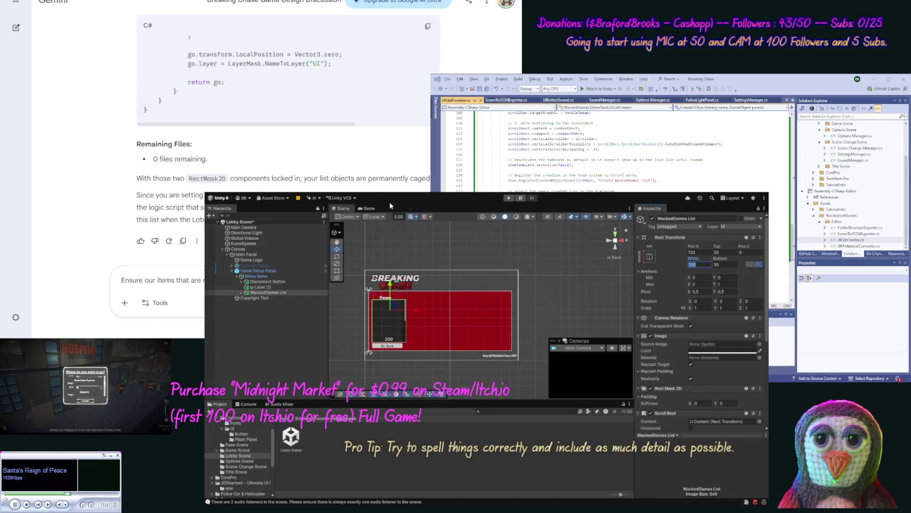
{"action": "left_click", "coordinate": [252, 281]}
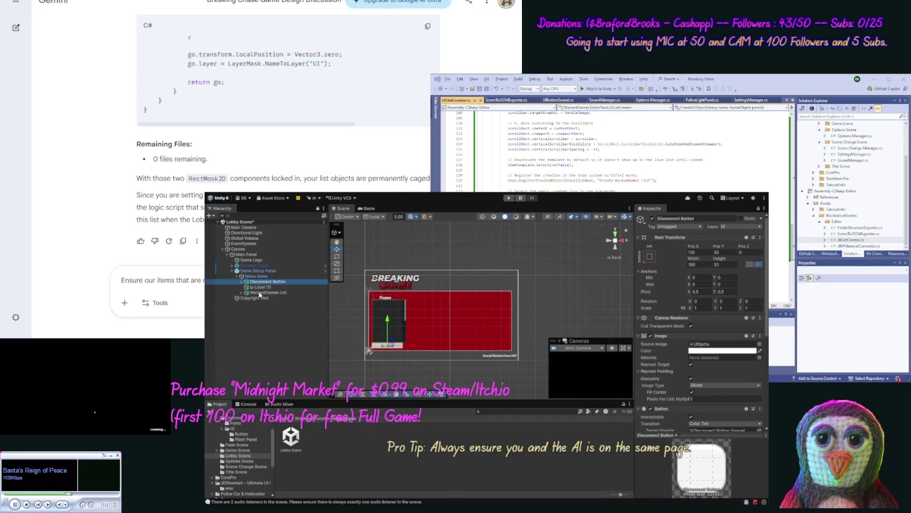
{"action": "left_click", "coordinate": [267, 292]}
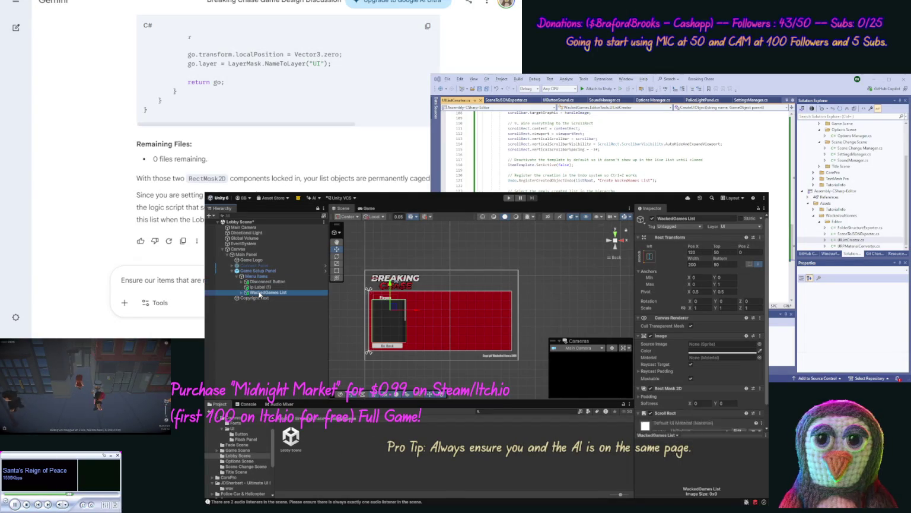
{"action": "left_click", "coordinate": [694, 265]}
{"action": "type", "text": "182"}
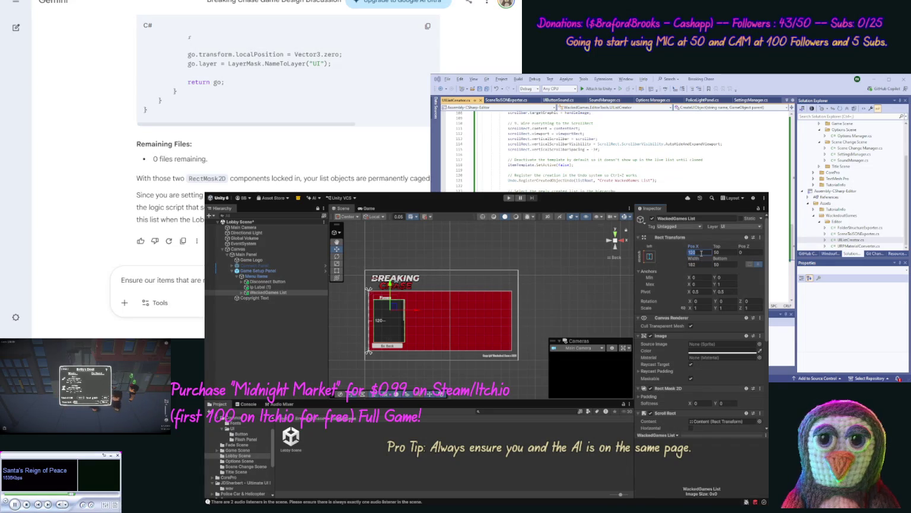
{"action": "type", "text": "110"}
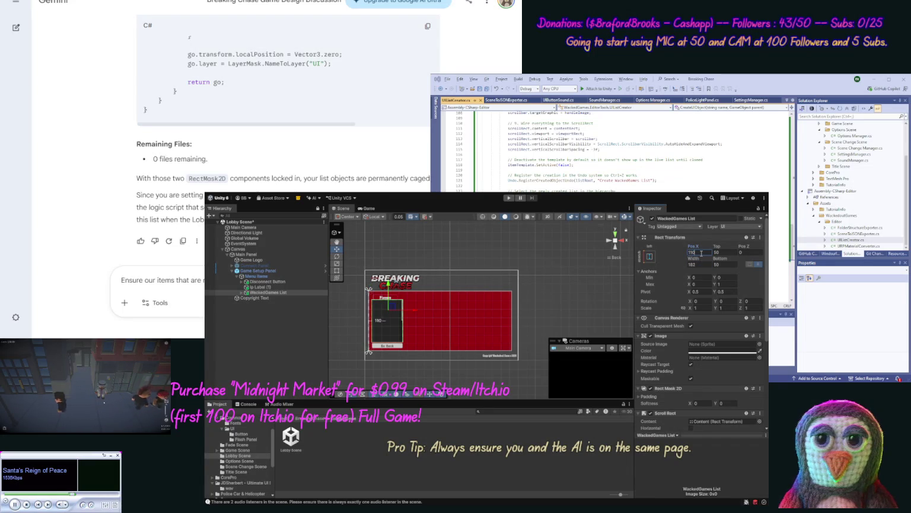
Set the list's top offset to 65 and bottom offset to 60.
{"action": "key", "text": "Tab"}
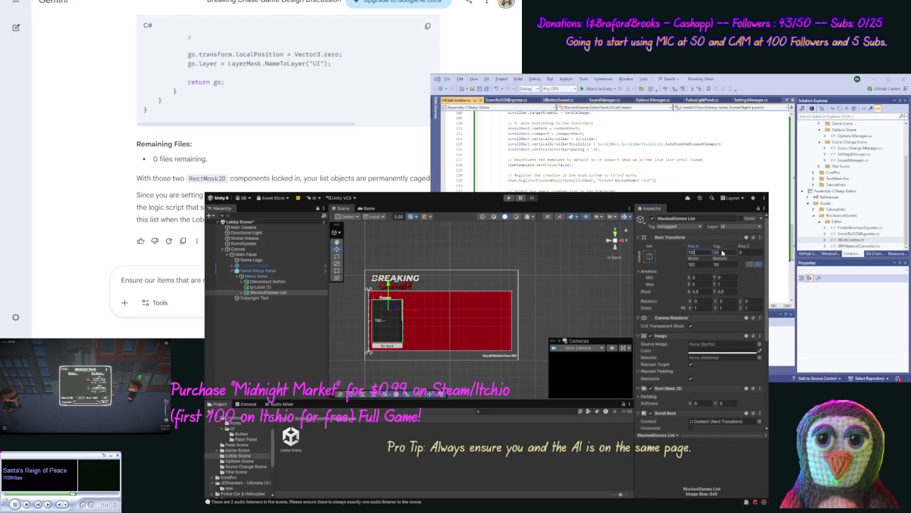
{"action": "type", "text": "60"}
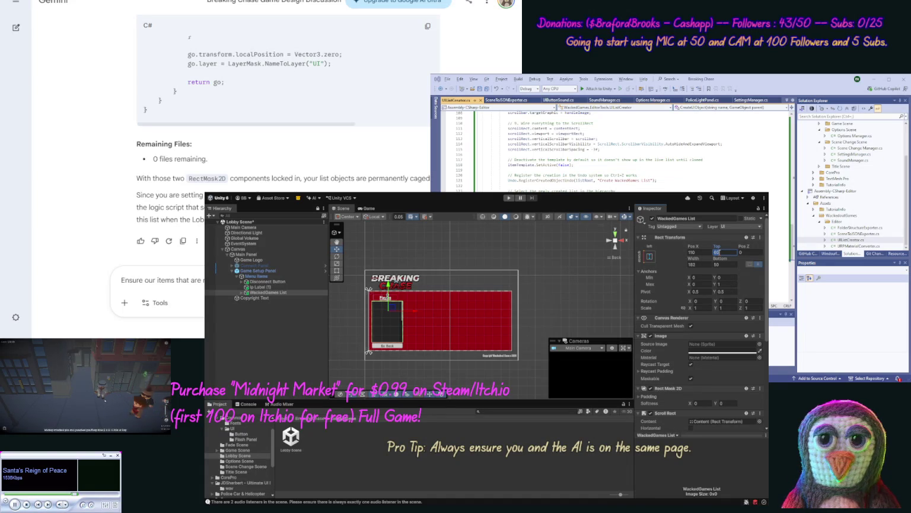
{"action": "type", "text": "70"}
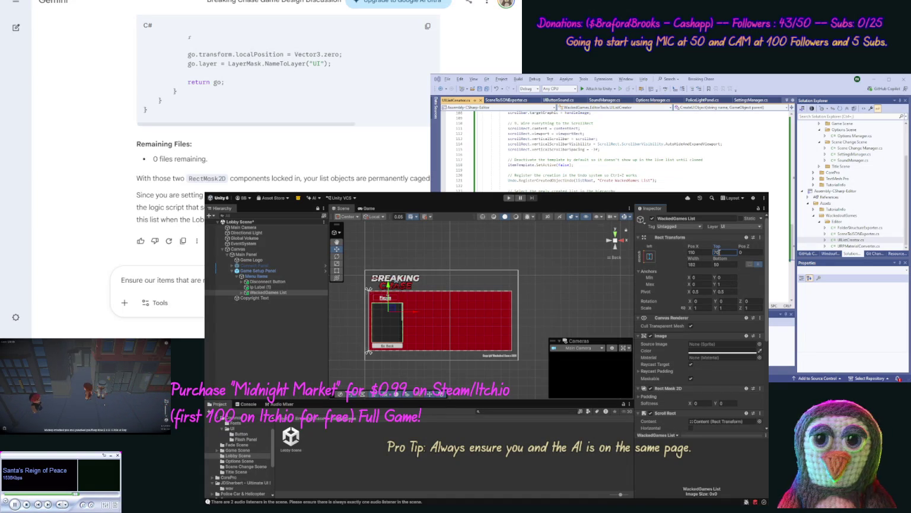
{"action": "key", "text": "BackSpace"}
{"action": "key", "text": "BackSpace"}
{"action": "type", "text": "65"}
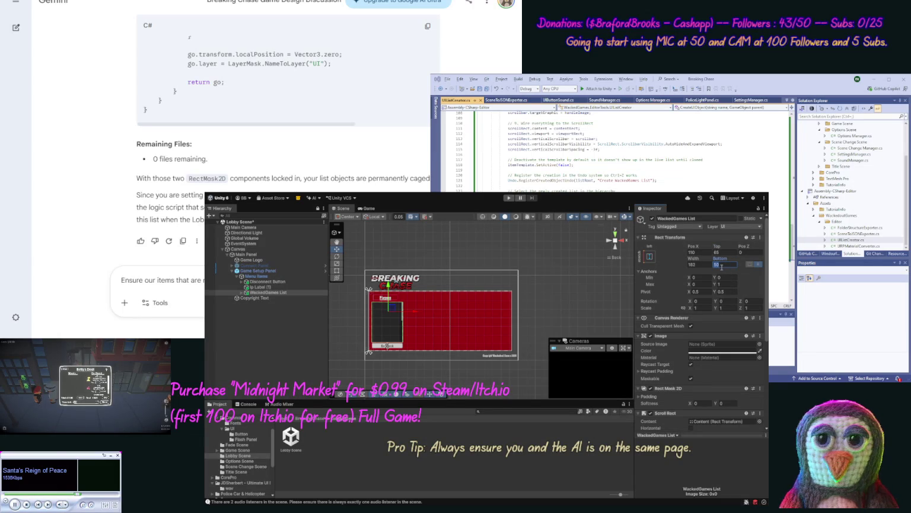
{"action": "type", "text": "65"}
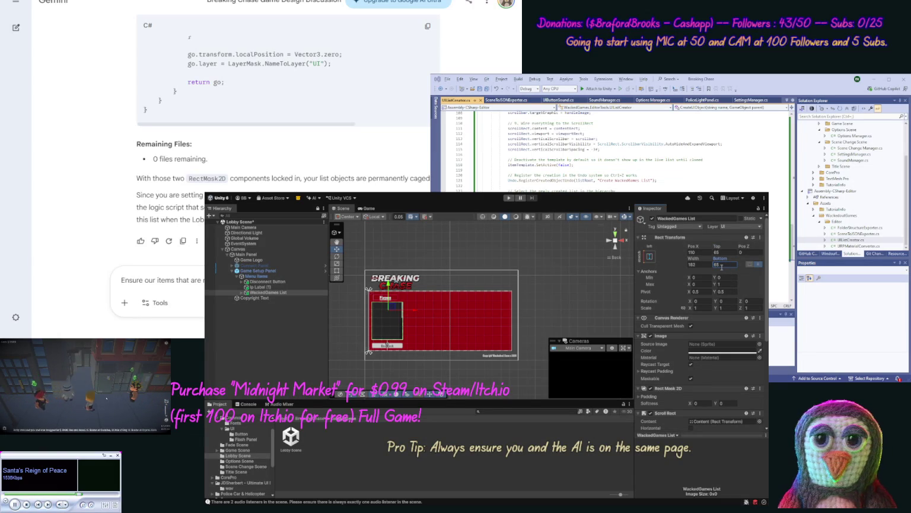
{"action": "double_click", "coordinate": [722, 267]}
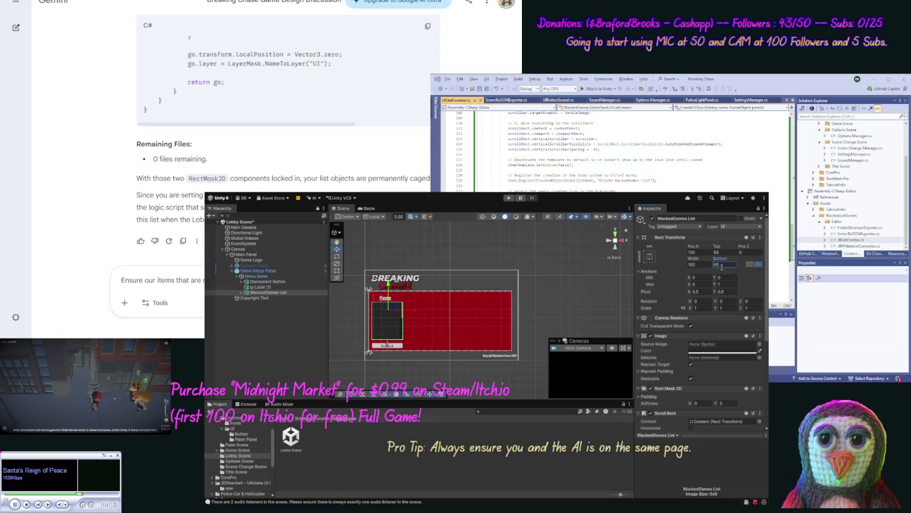
{"action": "type", "text": "60"}
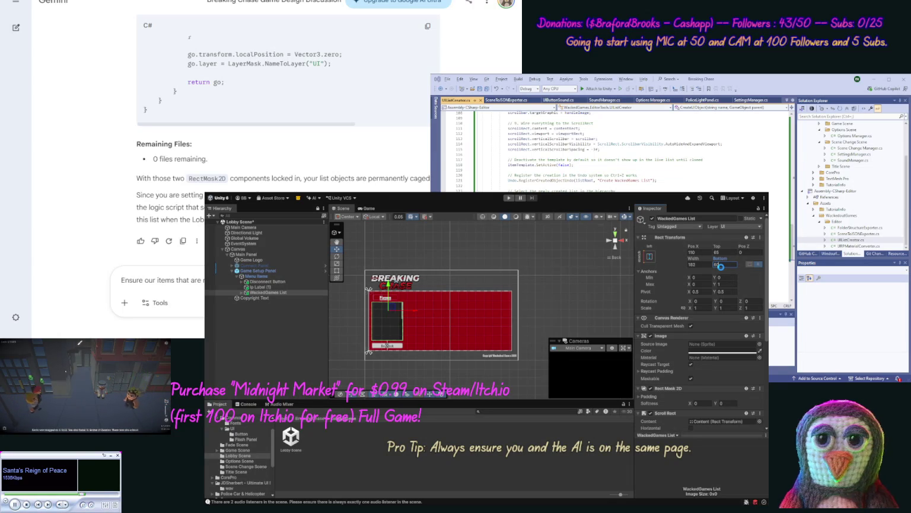
{"action": "left_click", "coordinate": [288, 292]}
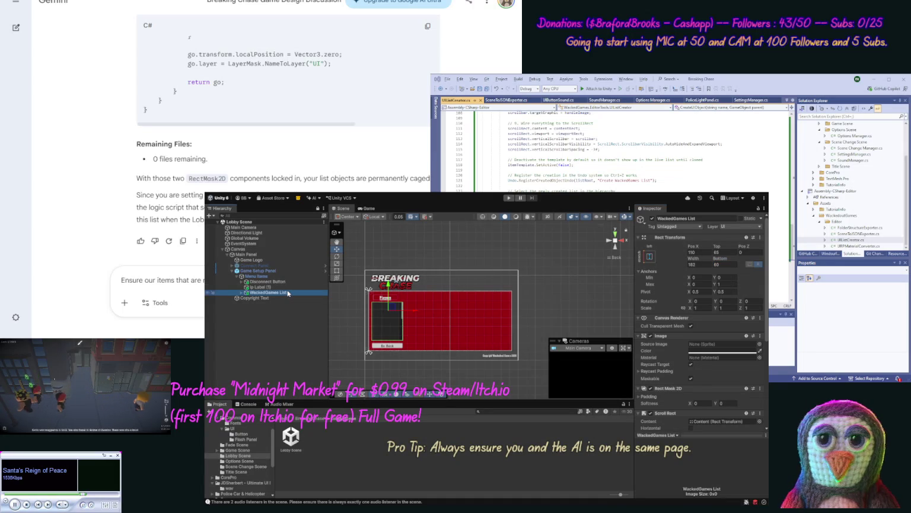
Rename the WackedGames List object to Player List.
{"action": "left_click", "coordinate": [288, 292]}
{"action": "key", "text": "Escape"}
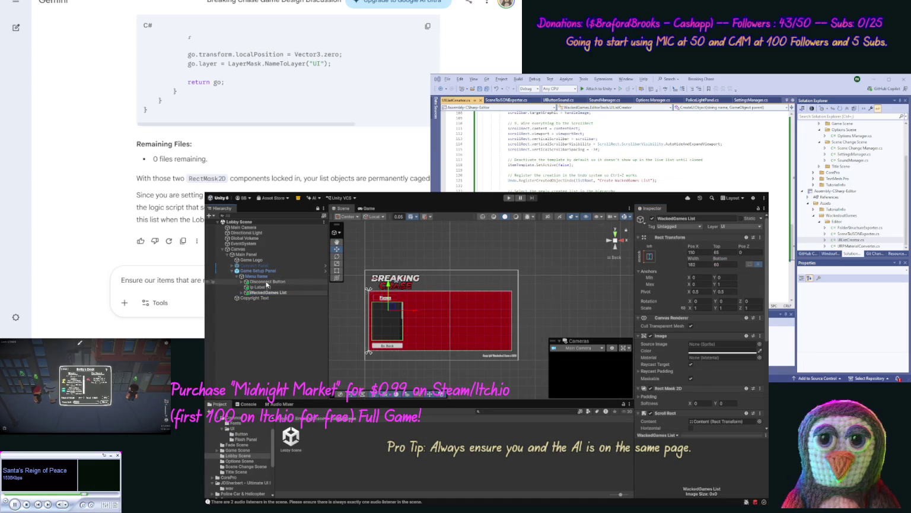
{"action": "left_click", "coordinate": [278, 294]}
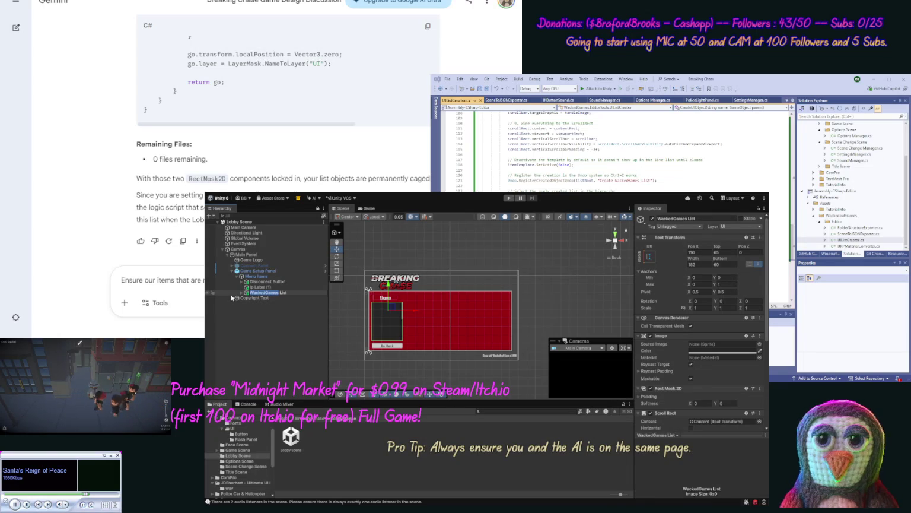
{"action": "type", "text": "Player"}
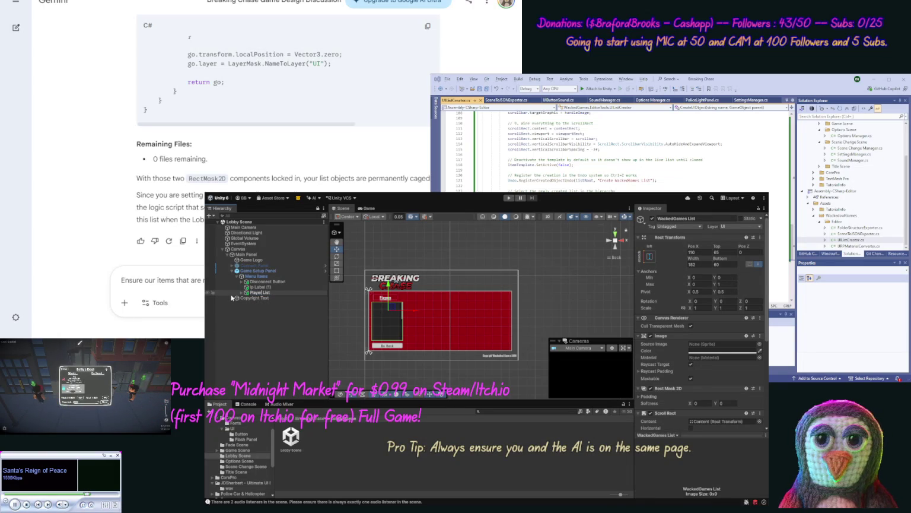
{"action": "key", "text": "Return"}
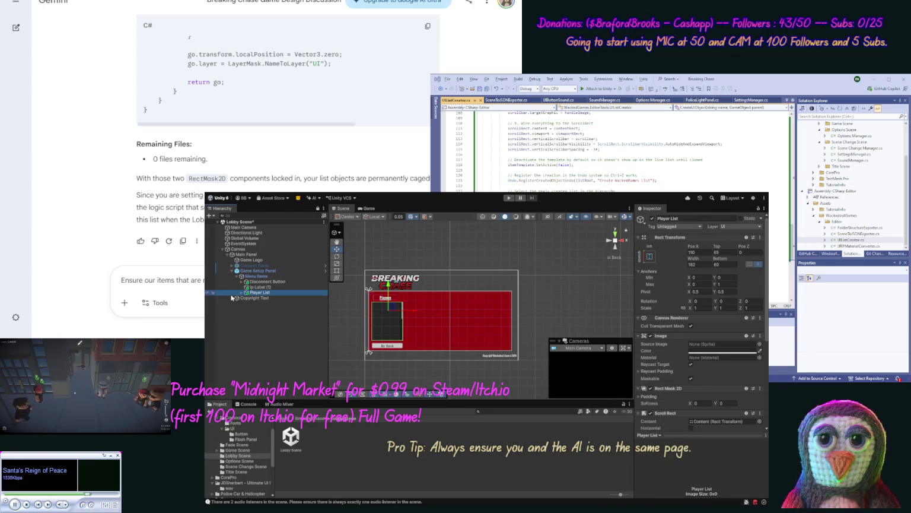
Rename lp Label (1) to Player Label and save the Lobby Scene.
{"action": "left_click", "coordinate": [259, 287]}
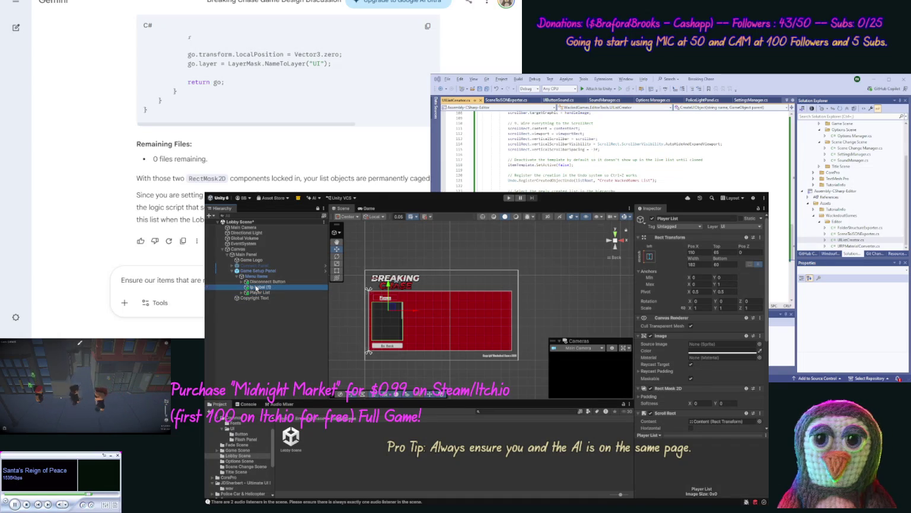
{"action": "left_click", "coordinate": [282, 287]}
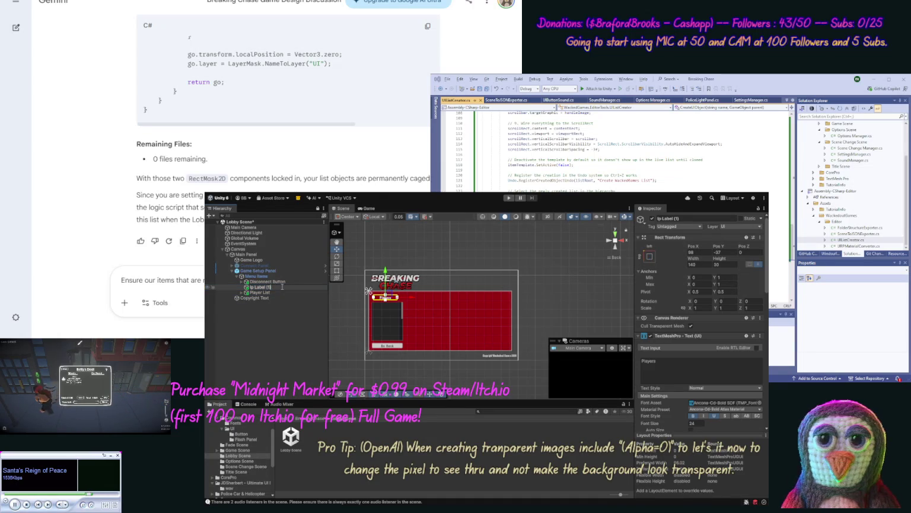
{"action": "key", "text": "BackSpace"}
{"action": "key", "text": "BackSpace"}
{"action": "key", "text": "BackSpace"}
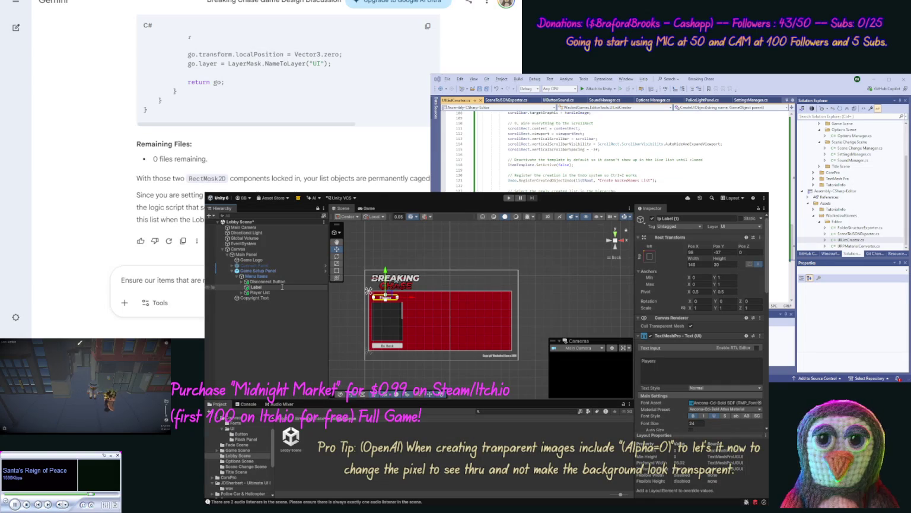
{"action": "type", "text": "Pl "}
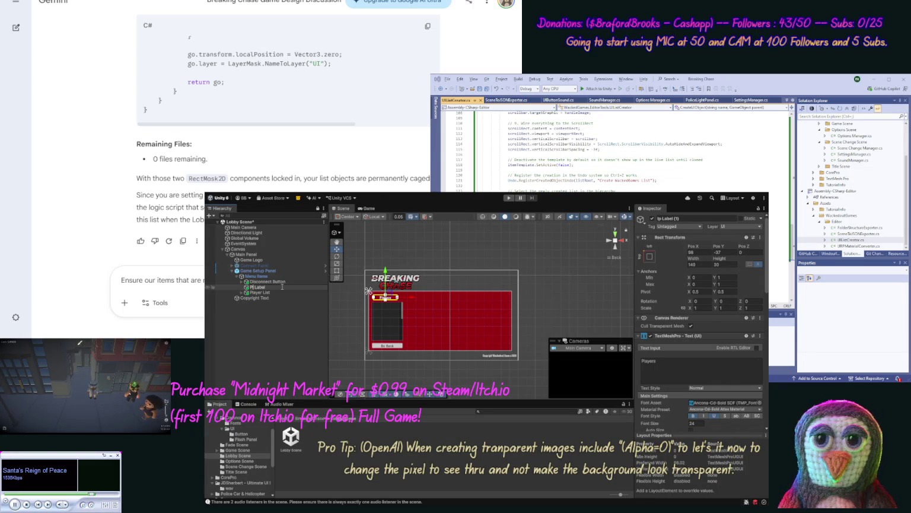
{"action": "type", "text": "ayer"}
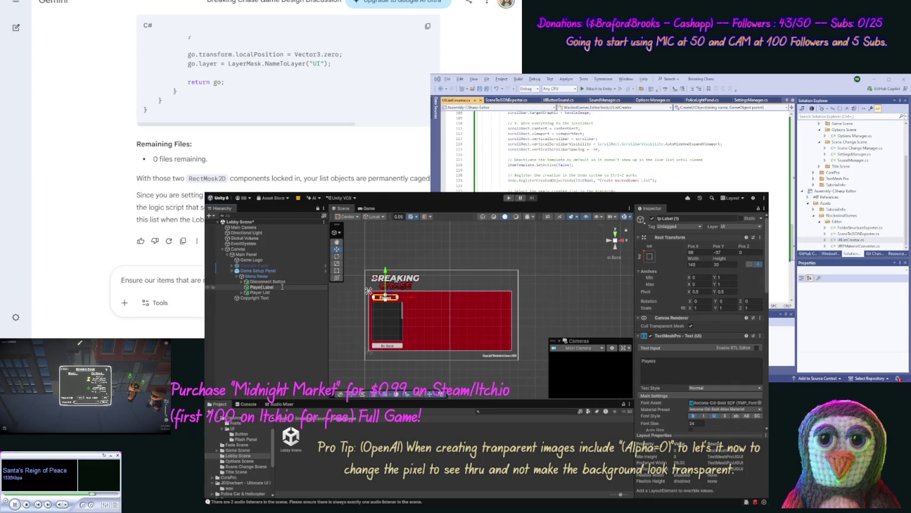
{"action": "key", "text": "Return"}
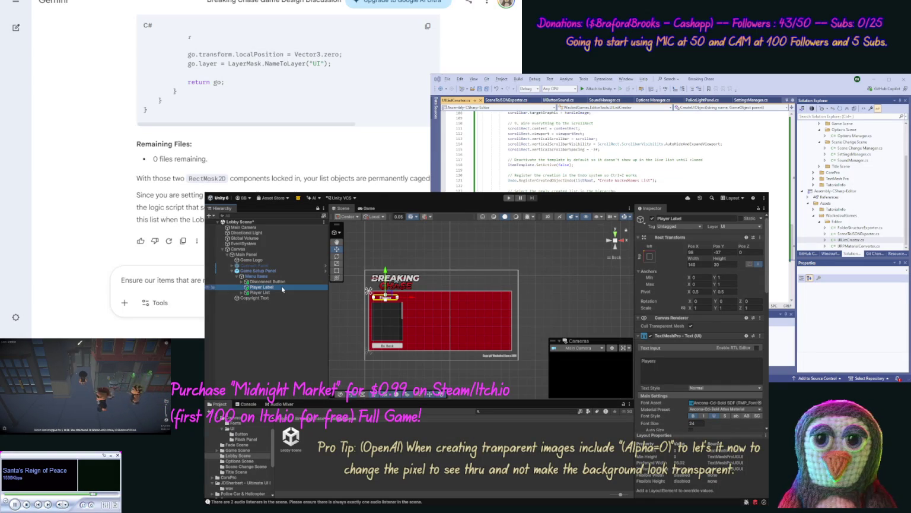
{"action": "left_click", "coordinate": [352, 339]}
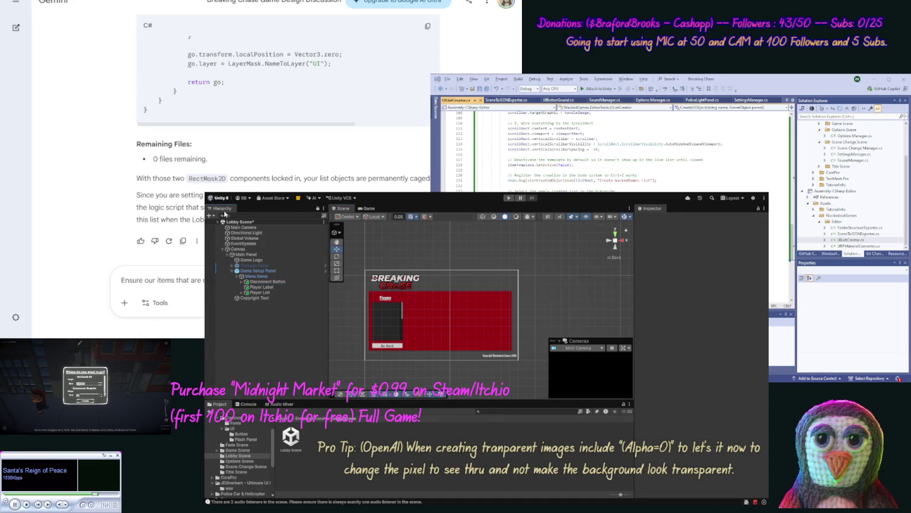
{"action": "key", "text": "ctrl+s"}
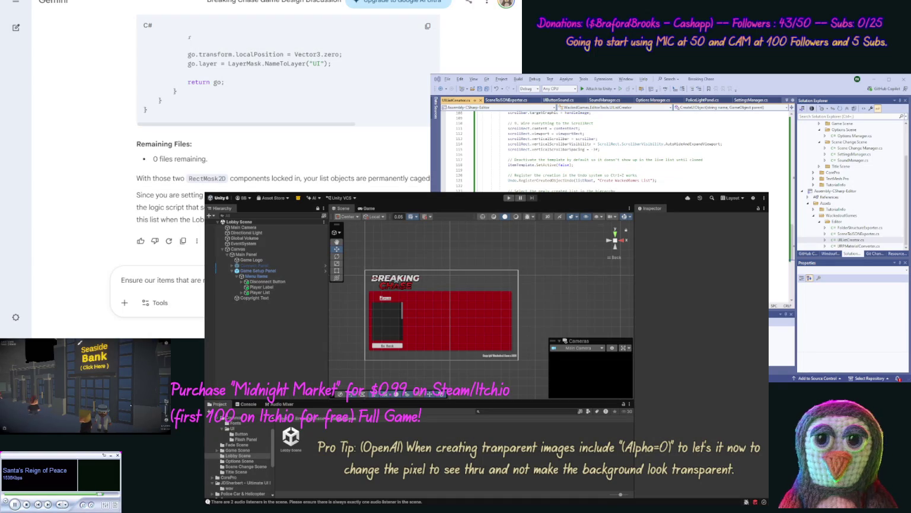
{"action": "key", "text": "ctrl+a"}
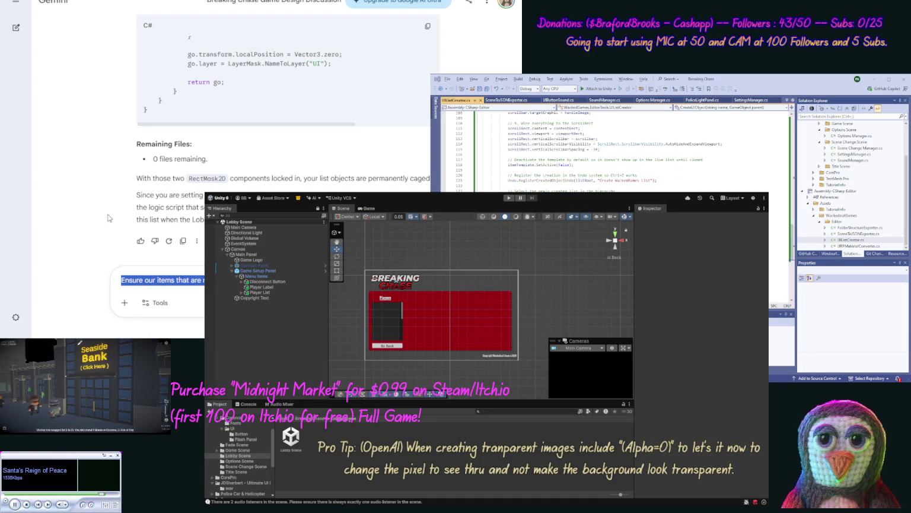
Ask Gemini to list the second panel layout.
{"action": "type", "text": "Ok "}
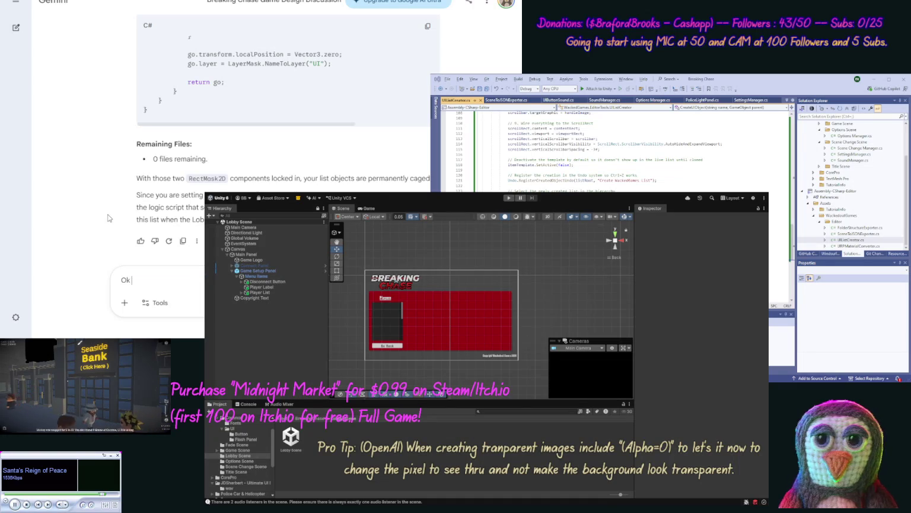
{"action": "type", "text": "now list out the se"}
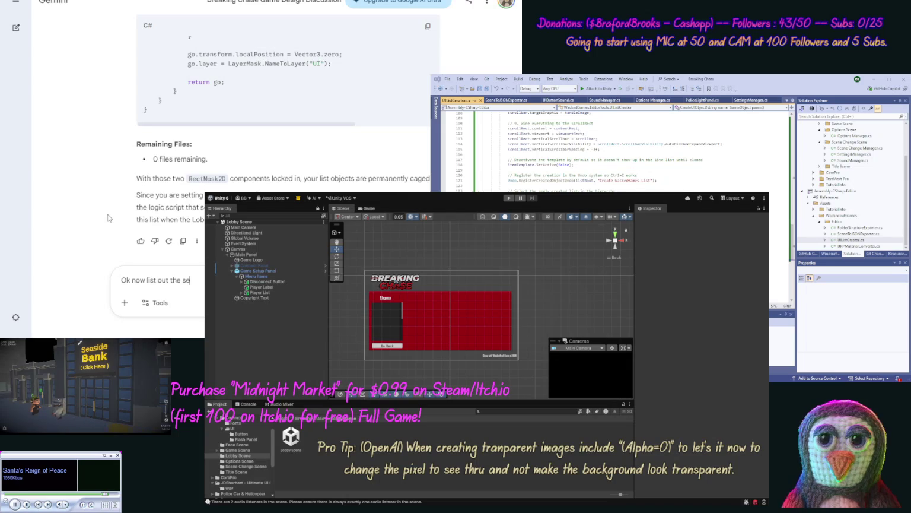
{"action": "type", "text": "con"}
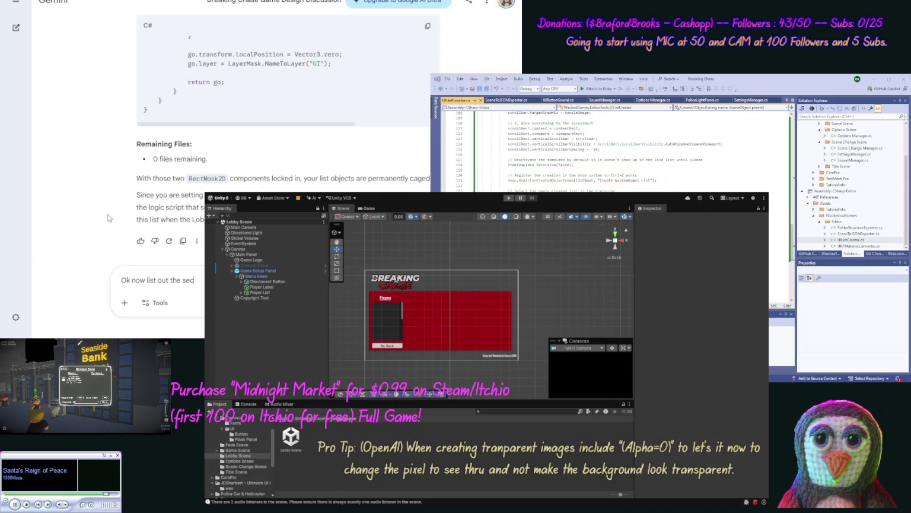
{"action": "type", "text": "d"}
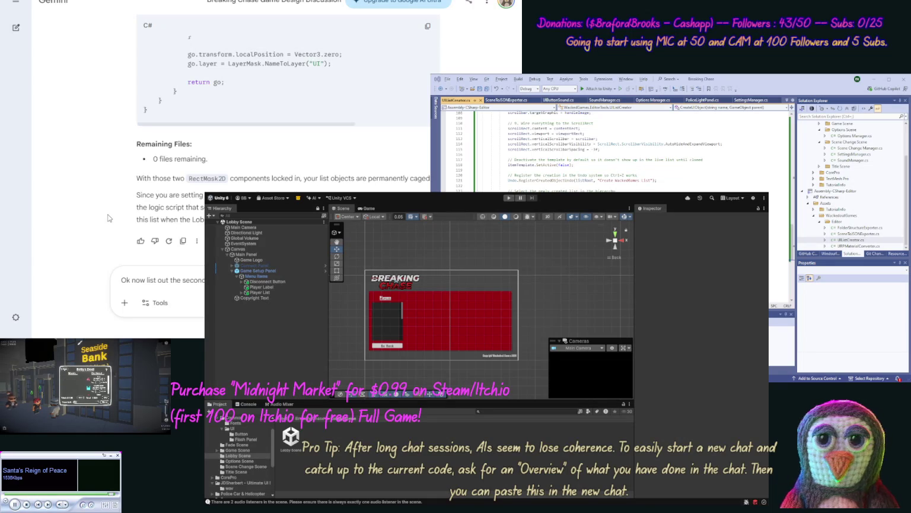
{"action": "key", "text": "Return"}
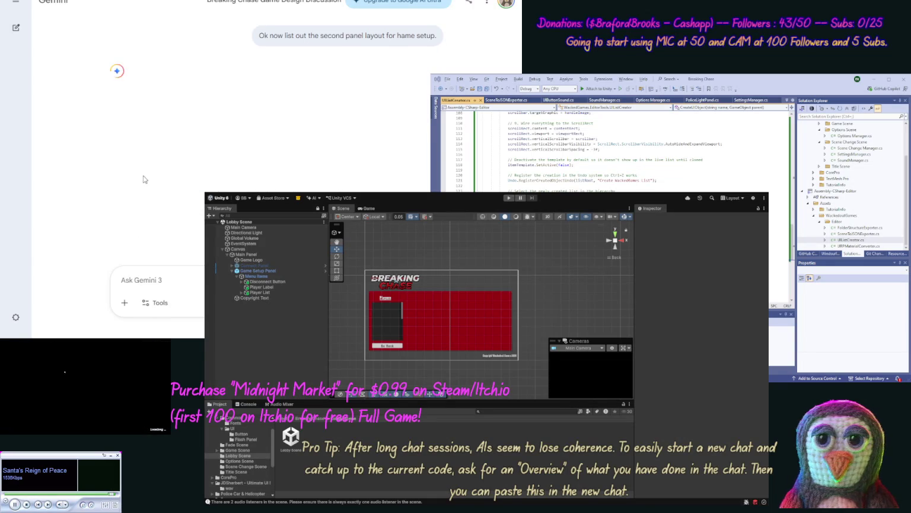
Stop the reply and resend the prompt with 'hame' corrected to 'game'.
{"action": "key", "text": "Escape"}
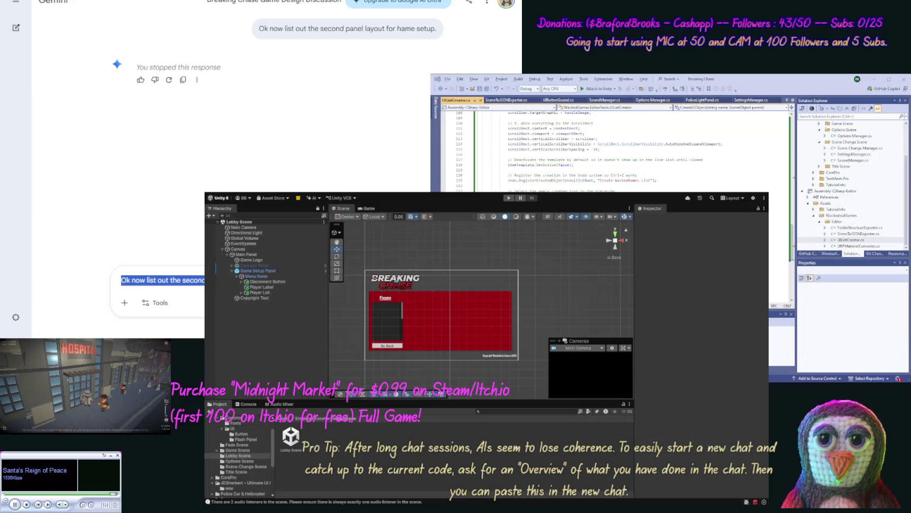
{"action": "key", "text": "BackSpace"}
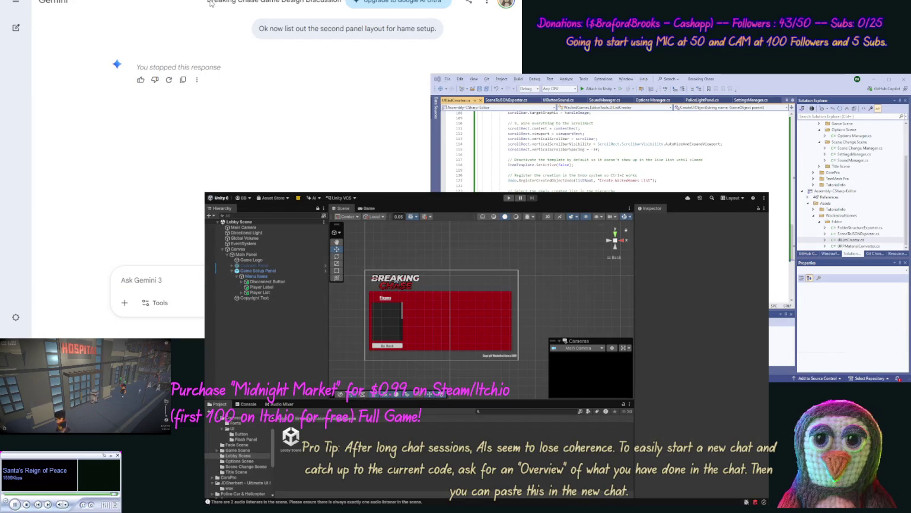
{"action": "left_click", "coordinate": [233, 31]}
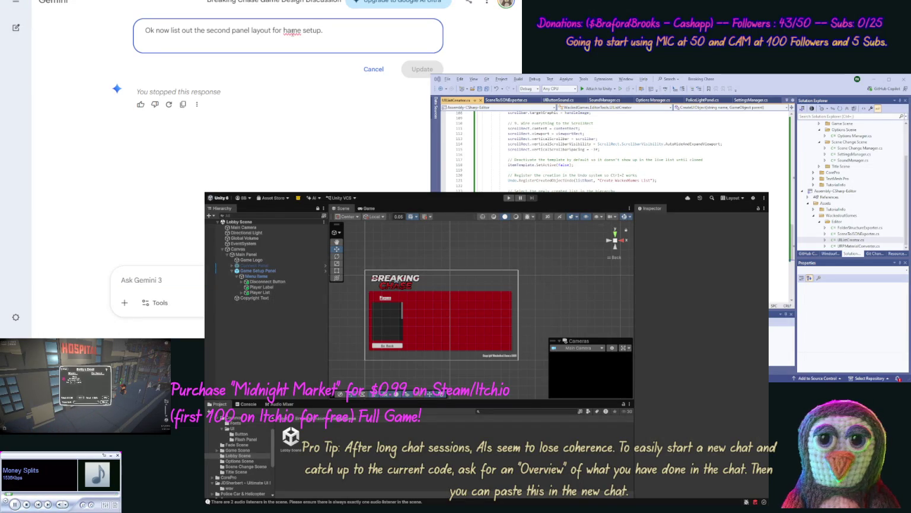
{"action": "key", "text": "BackSpace"}
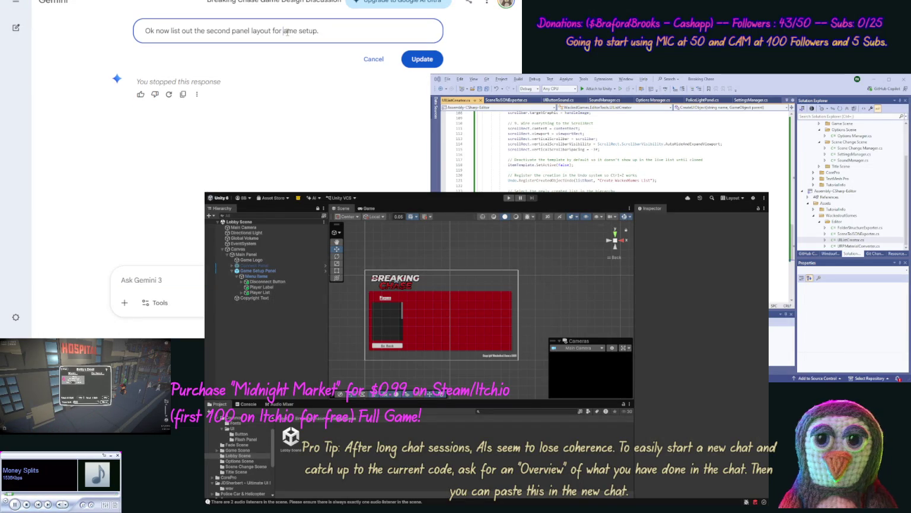
{"action": "type", "text": "g"}
{"action": "left_click", "coordinate": [418, 59]}
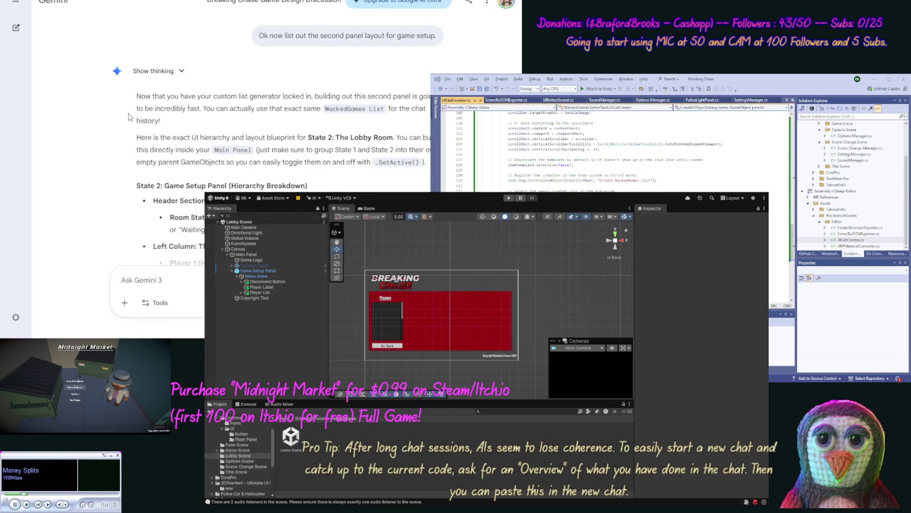
Read down Gemini's State 2 breakdown to the Player 1 (Host) name label and Cop/Criminal toggles.
{"action": "scroll", "coordinate": [127, 127], "scroll_direction": "down", "scroll_amount": 2}
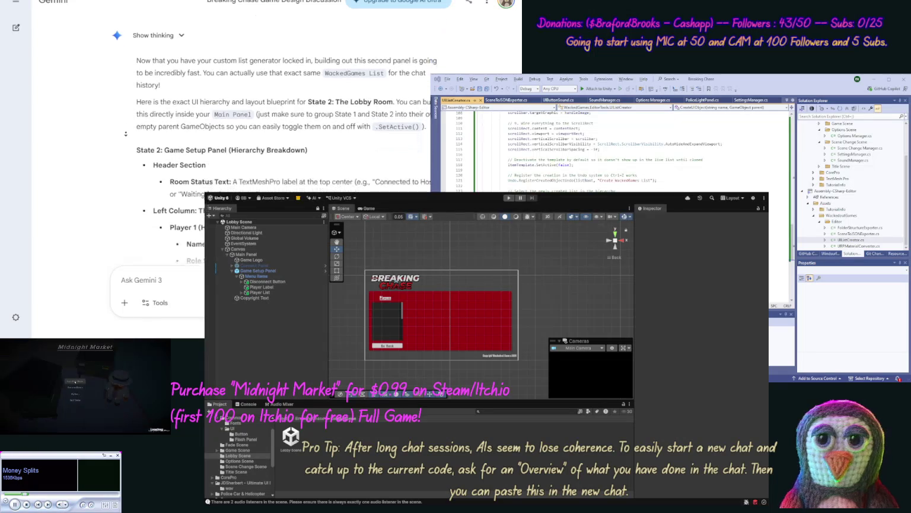
{"action": "scroll", "coordinate": [127, 135], "scroll_direction": "down", "scroll_amount": 2}
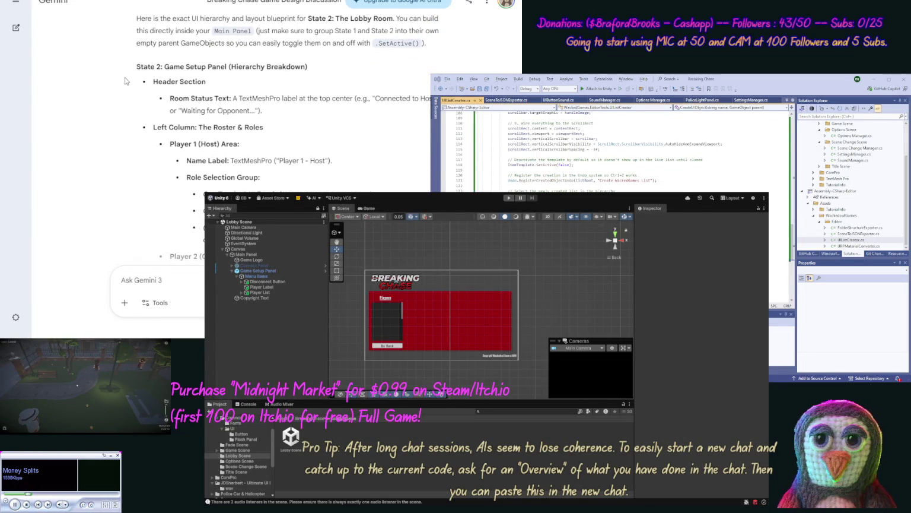
{"action": "scroll", "coordinate": [132, 105], "scroll_direction": "down", "scroll_amount": 2}
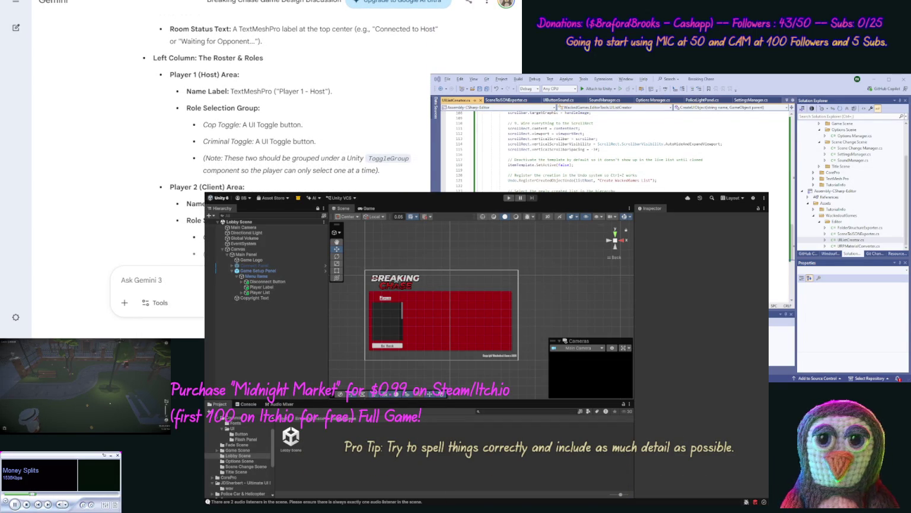
Duplicate Player Label and place the copy under Main Panel below Game Logo.
{"action": "left_click", "coordinate": [263, 288]}
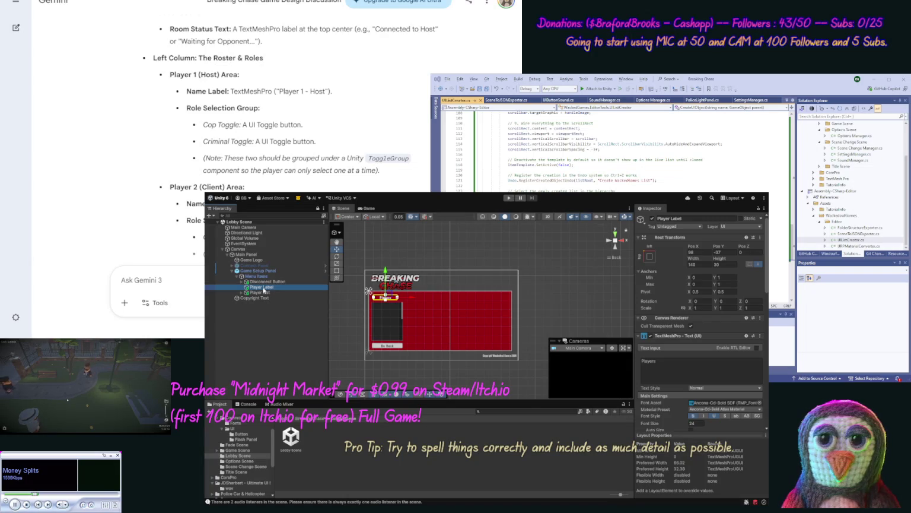
{"action": "key", "text": "ctrl+d"}
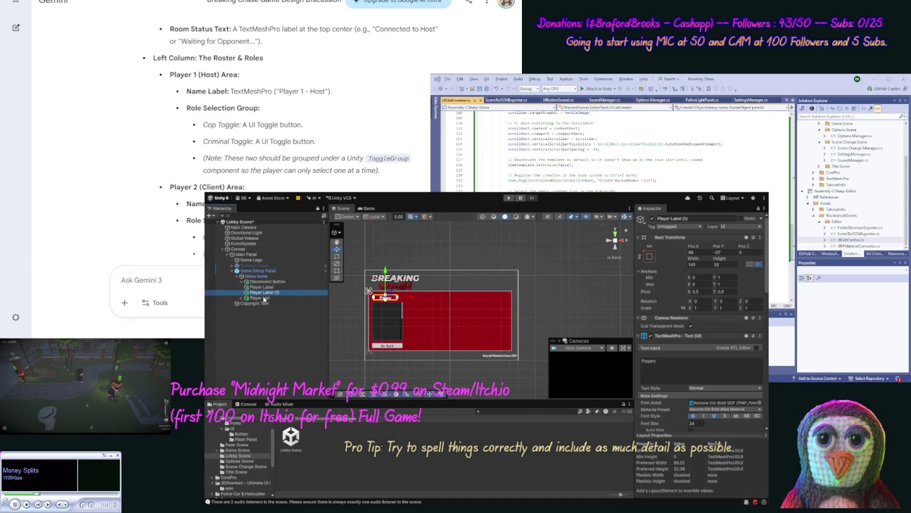
{"action": "left_click_drag", "start_coordinate": [267, 263], "coordinate": [273, 265]}
{"action": "key", "text": "Up"}
{"action": "left_click", "coordinate": [273, 266]}
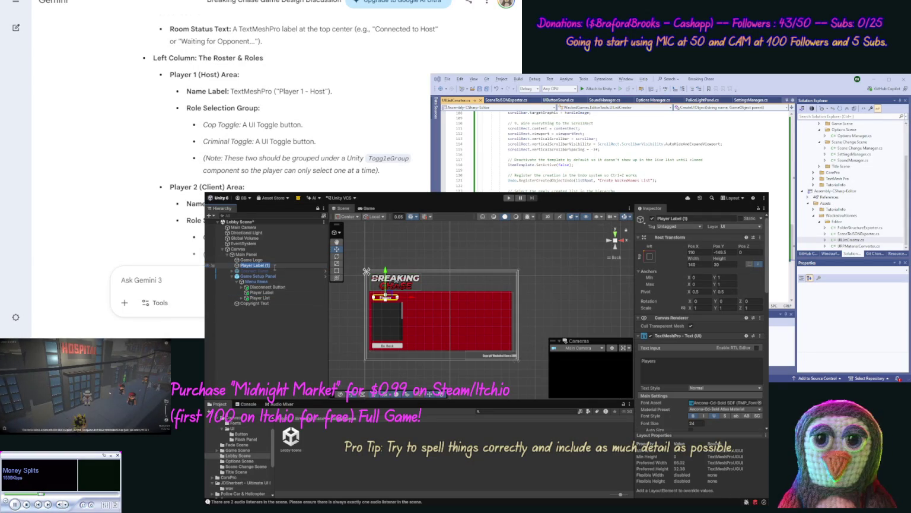
Rename the copied label to 'Status Label'.
{"action": "key", "text": "F2"}
{"action": "key", "text": "End"}
{"action": "key", "text": "BackSpace"}
{"action": "key", "text": "BackSpace"}
{"action": "key", "text": "BackSpace"}
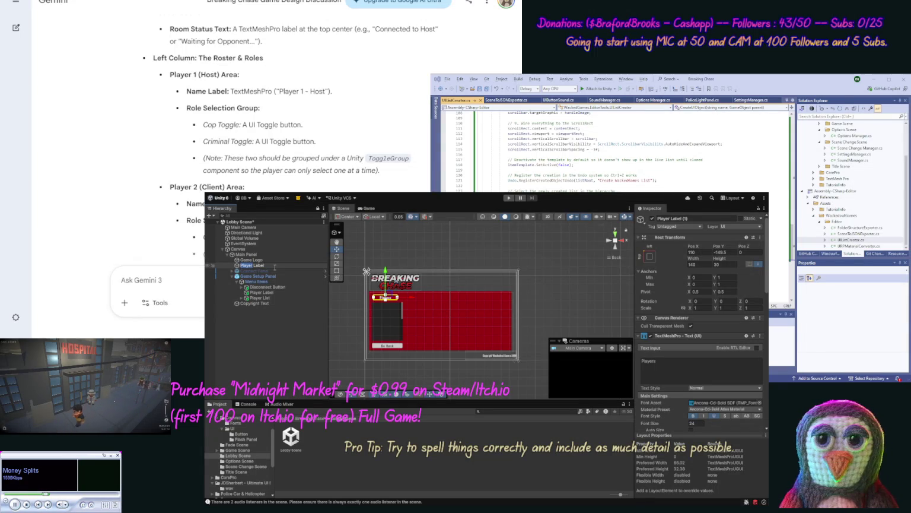
{"action": "key", "text": "Home"}
{"action": "key", "text": "ctrl+Delete"}
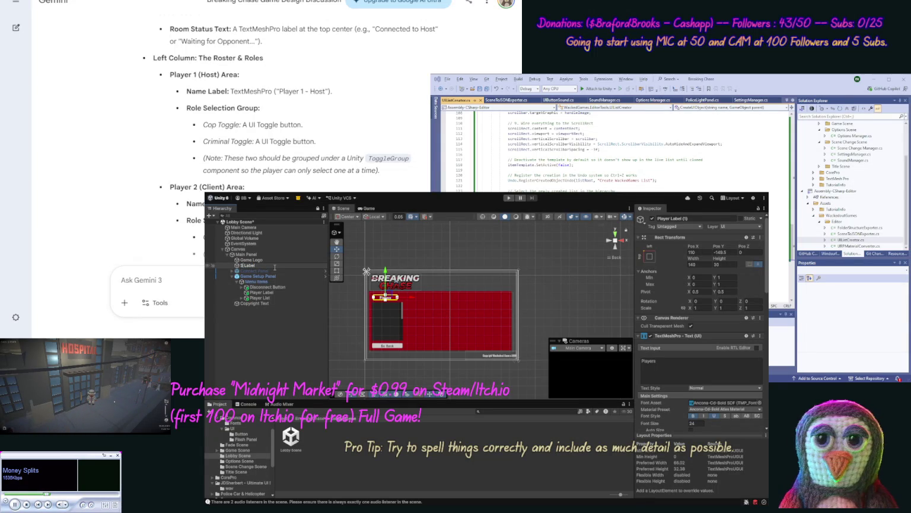
{"action": "type", "text": "Status"}
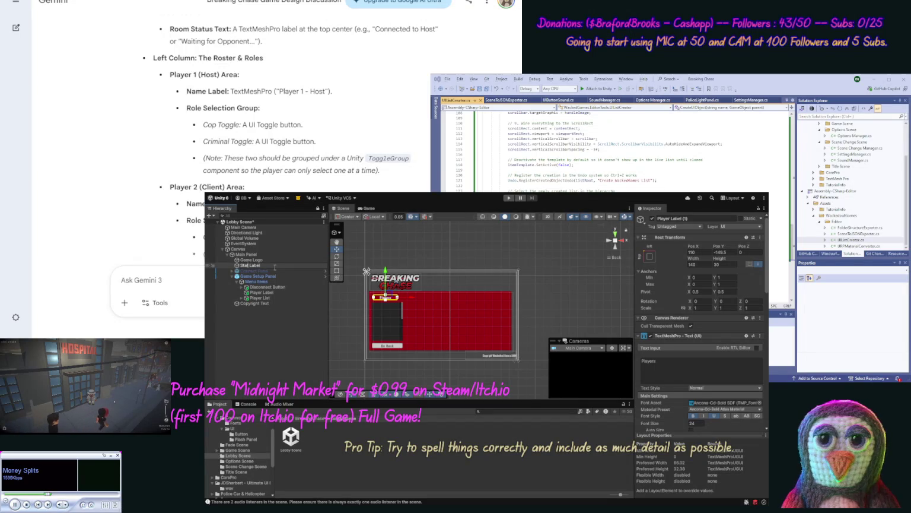
{"action": "key", "text": "Return"}
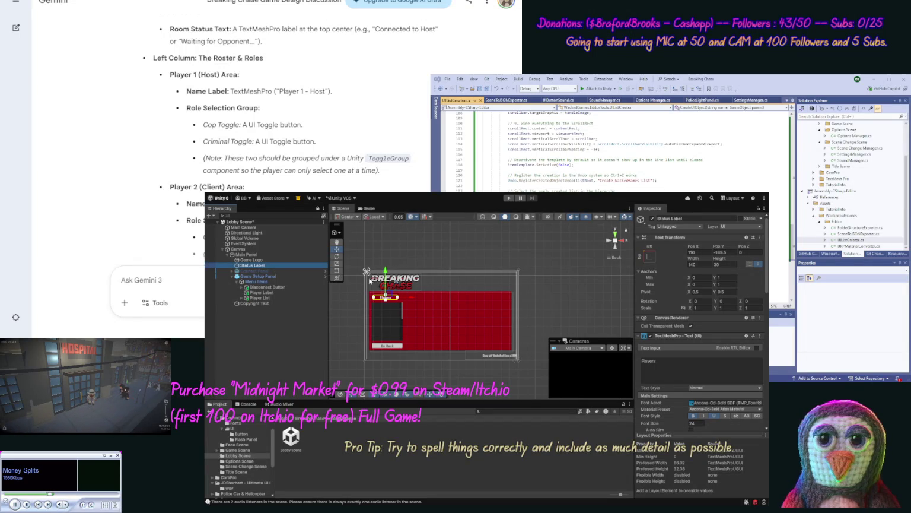
Move Status Label to the top right, set Width 200 and anchors Min/Max X to 1.
{"action": "left_click_drag", "start_coordinate": [388, 270], "coordinate": [389, 253]}
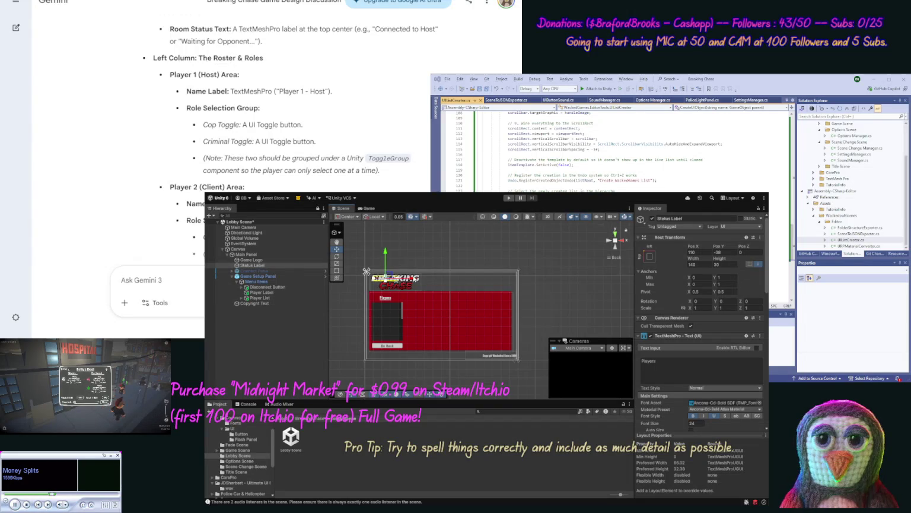
{"action": "left_click_drag", "start_coordinate": [427, 279], "coordinate": [524, 285]}
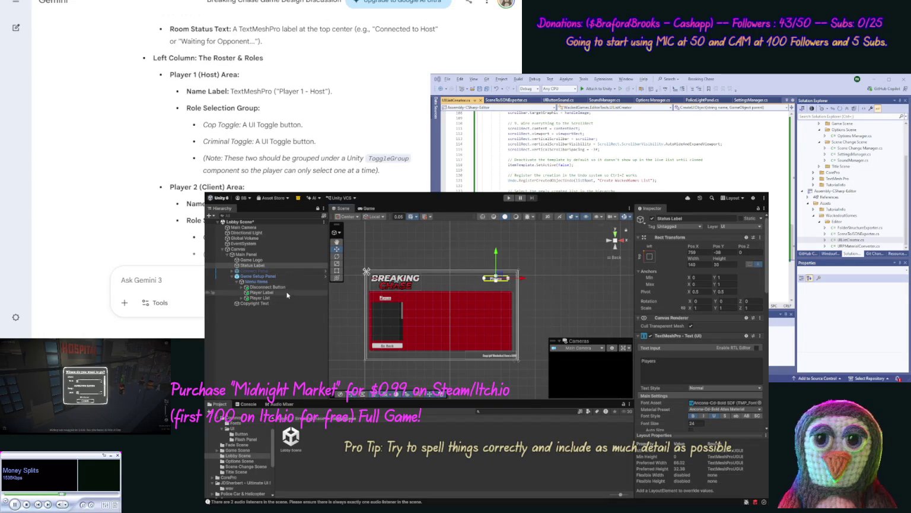
{"action": "left_click", "coordinate": [706, 264]}
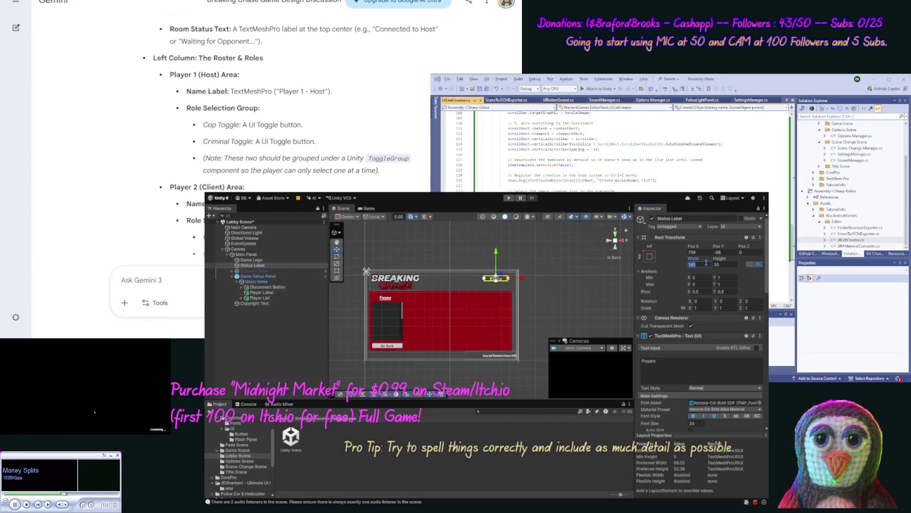
{"action": "type", "text": "200"}
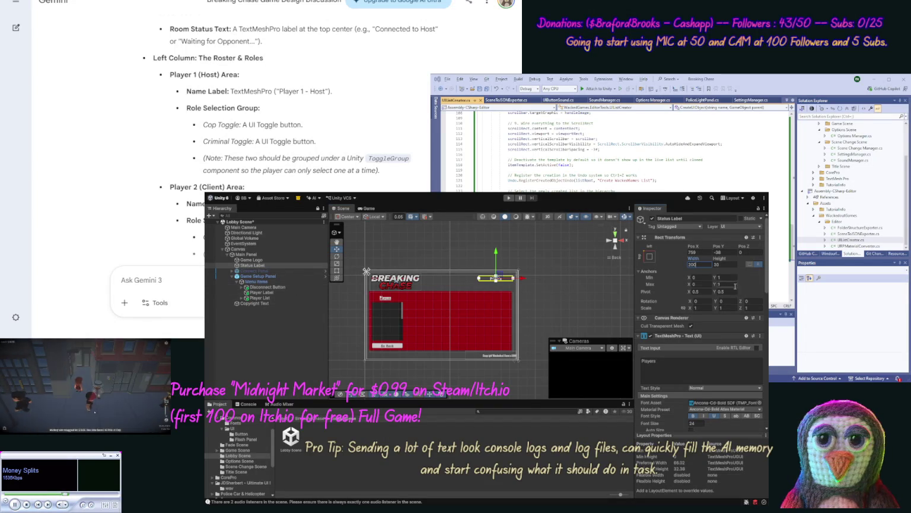
{"action": "left_click", "coordinate": [696, 277]}
{"action": "type", "text": "1"}
{"action": "left_click", "coordinate": [695, 284]}
{"action": "type", "text": "1"}
{"action": "key", "text": "Return"}
Nudge the Status Label into place near the panel's top-right corner.
{"action": "left_click_drag", "start_coordinate": [525, 281], "coordinate": [520, 283]}
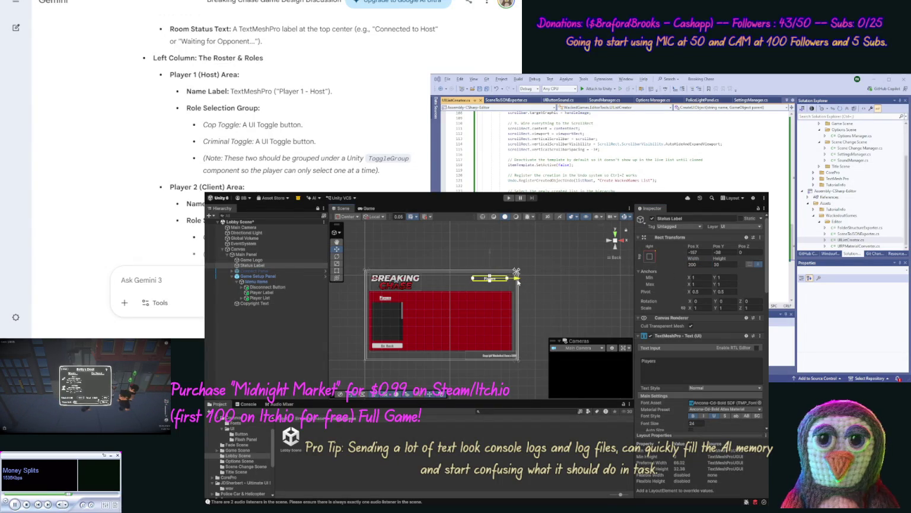
{"action": "left_click_drag", "start_coordinate": [517, 281], "coordinate": [516, 287]}
{"action": "left_click_drag", "start_coordinate": [493, 251], "coordinate": [493, 248]}
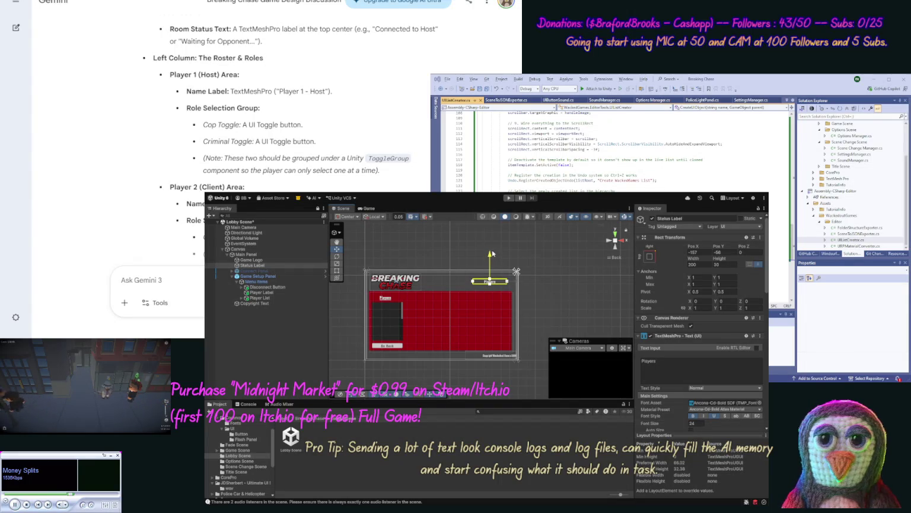
{"action": "left_click", "coordinate": [560, 296]}
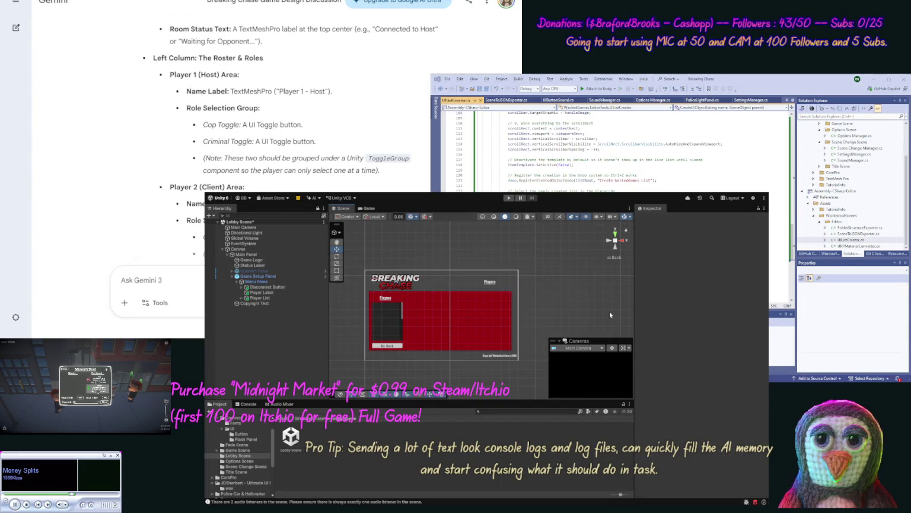
{"action": "left_click", "coordinate": [491, 284]}
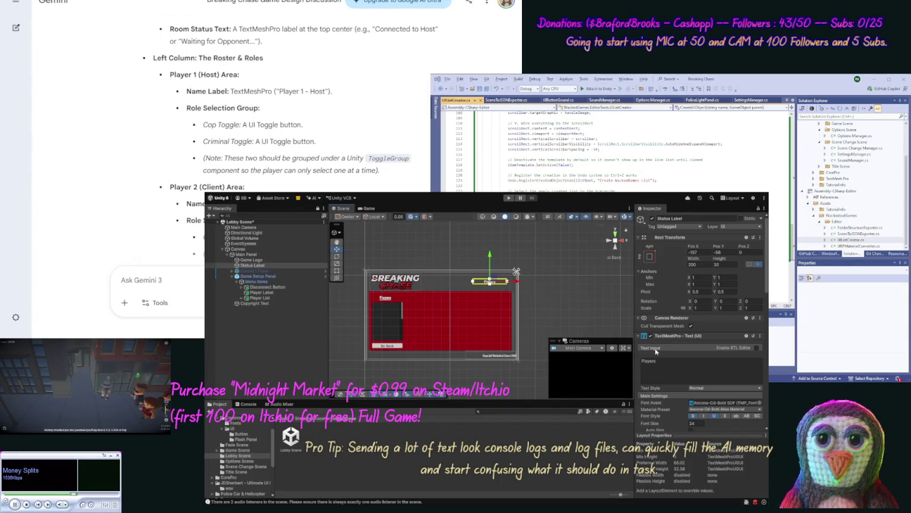
{"action": "left_click", "coordinate": [682, 362]}
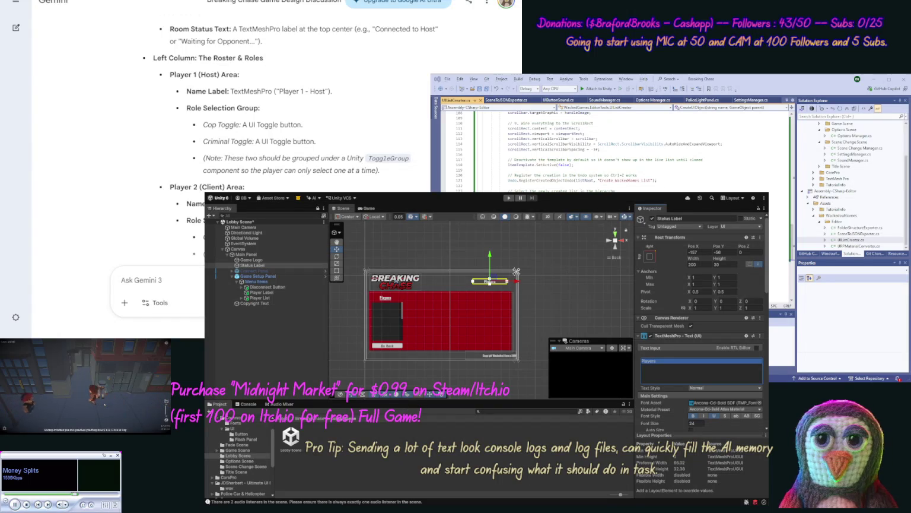
Change the label text to 'Not Connected', set Width 300, and shift it left to Pos X -183.
{"action": "type", "text": "Not"}
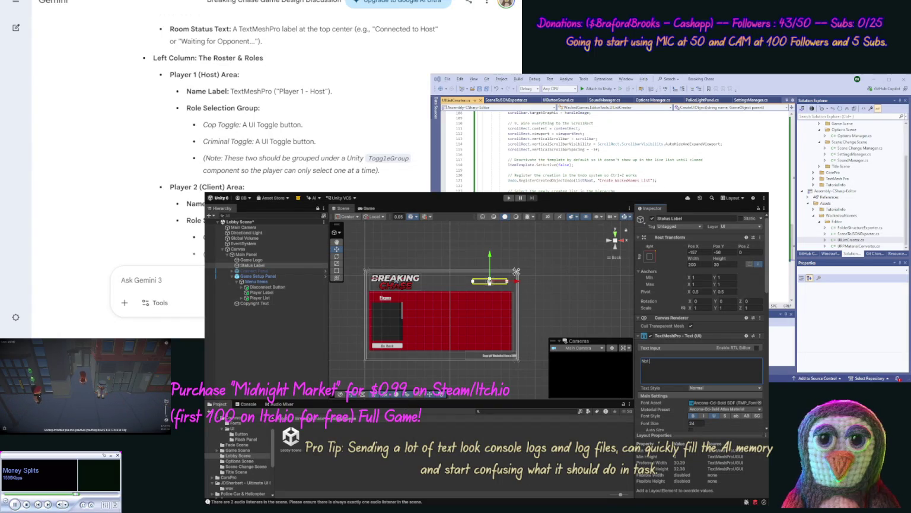
{"action": "type", "text": "onnected"}
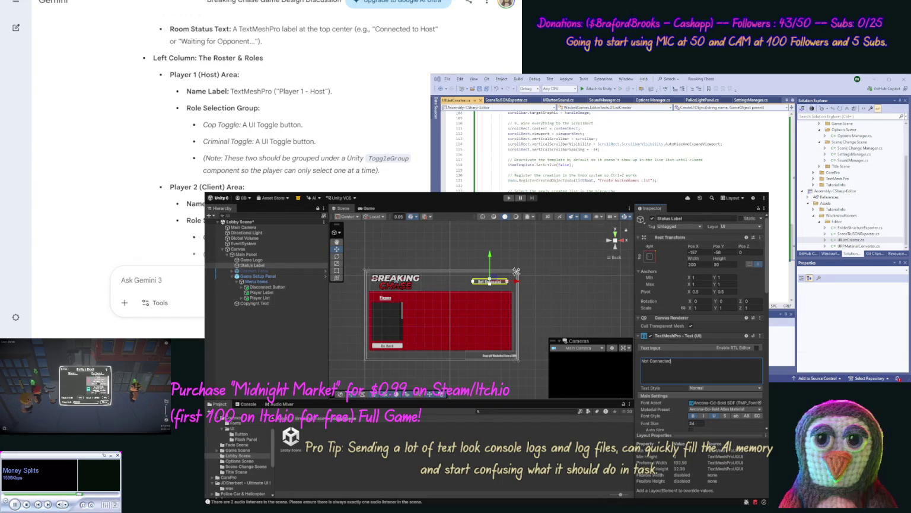
{"action": "left_click", "coordinate": [693, 264]}
{"action": "type", "text": "300"}
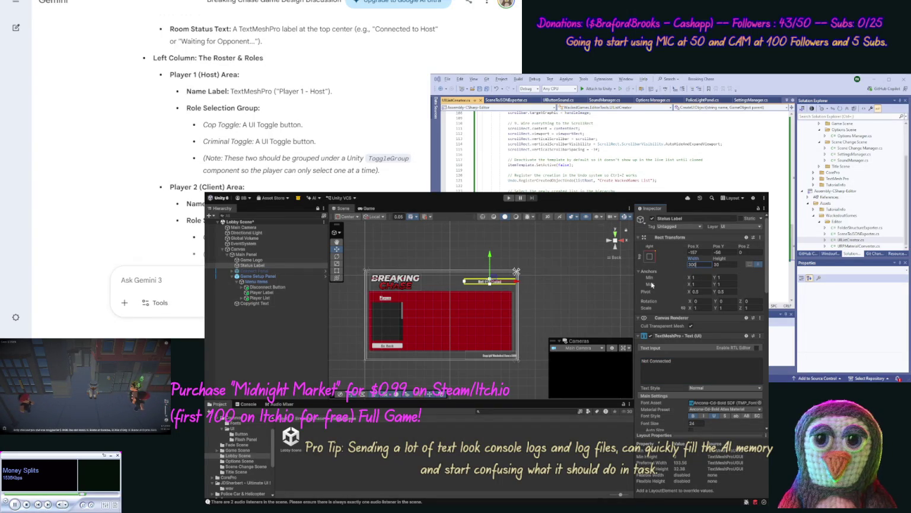
{"action": "left_click_drag", "start_coordinate": [518, 283], "coordinate": [512, 283]}
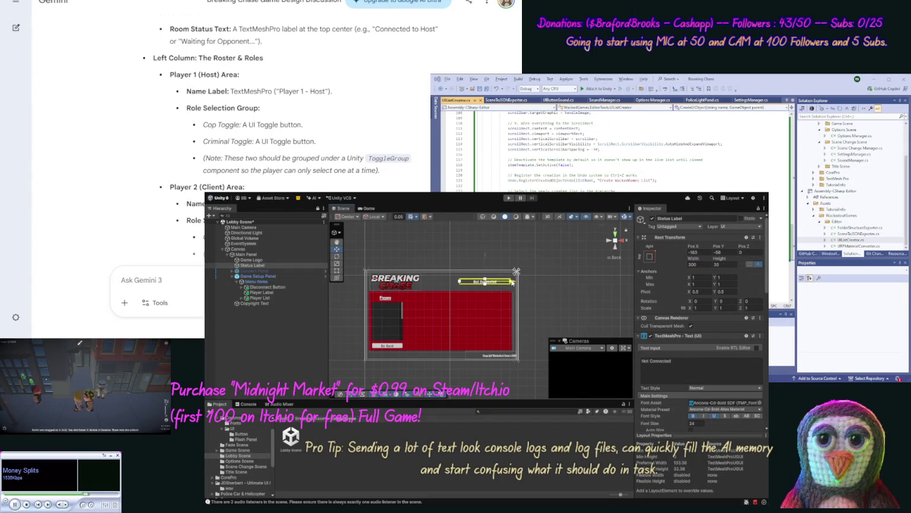
{"action": "left_click", "coordinate": [547, 303]}
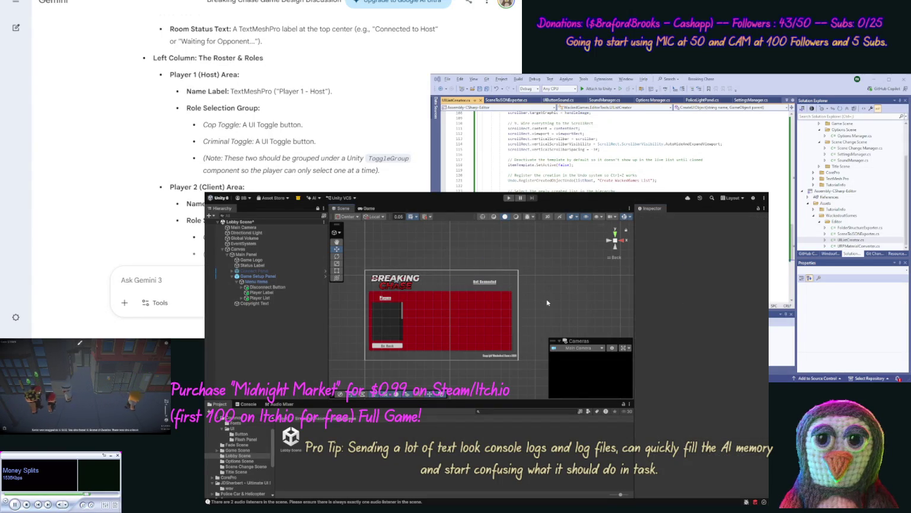
Underline the Not Connected text and nudge the label up-right to about Pos X -165, Pos Y -48.
{"action": "left_click", "coordinate": [482, 282]}
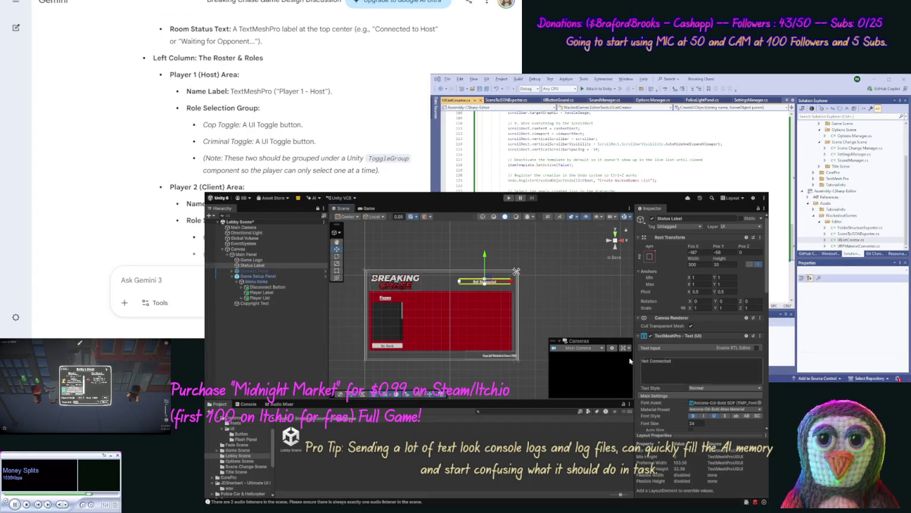
{"action": "left_click", "coordinate": [715, 415]}
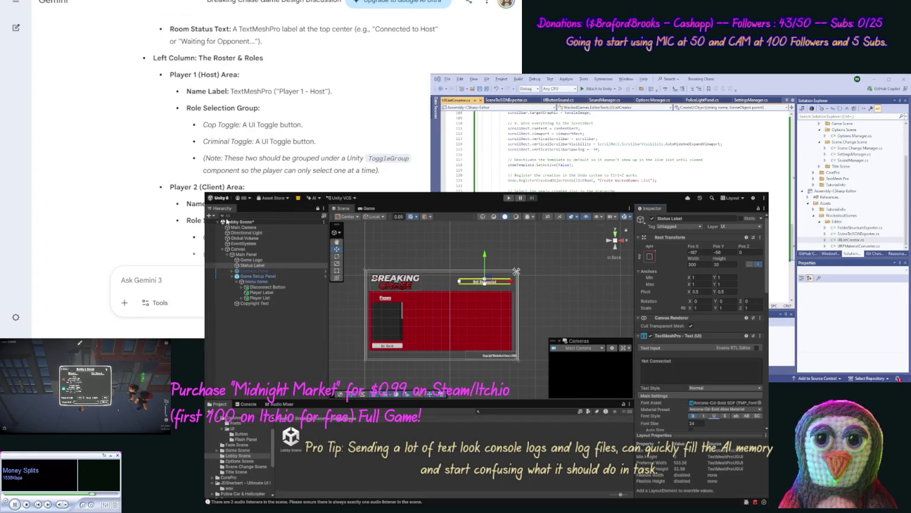
{"action": "left_click", "coordinate": [591, 285]}
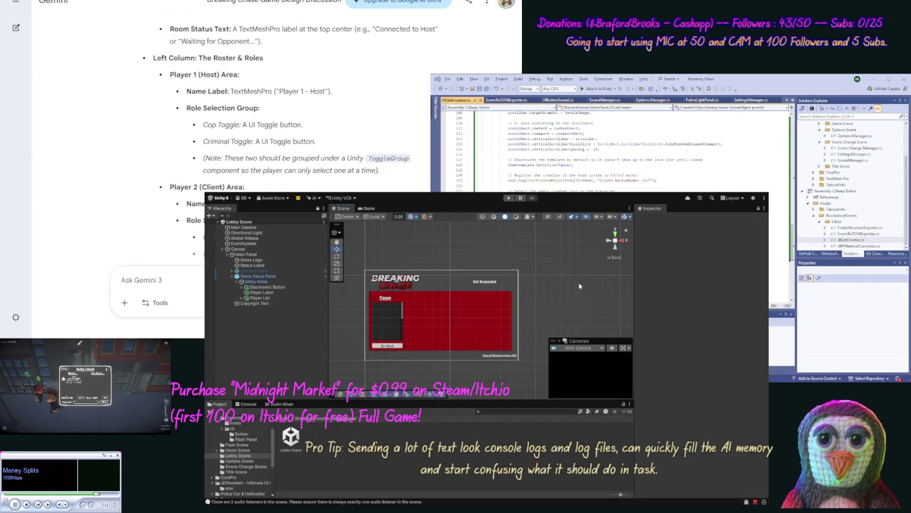
{"action": "left_click", "coordinate": [483, 282]}
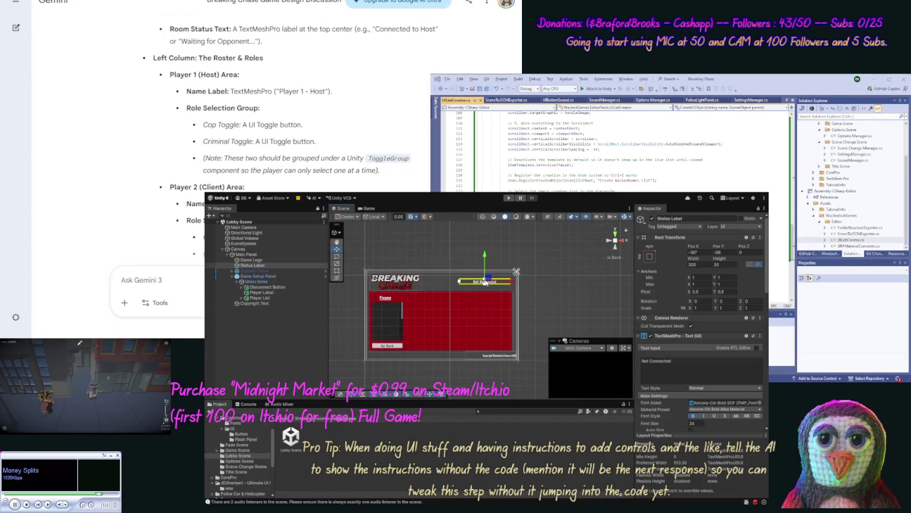
{"action": "left_click_drag", "start_coordinate": [485, 283], "coordinate": [484, 280]}
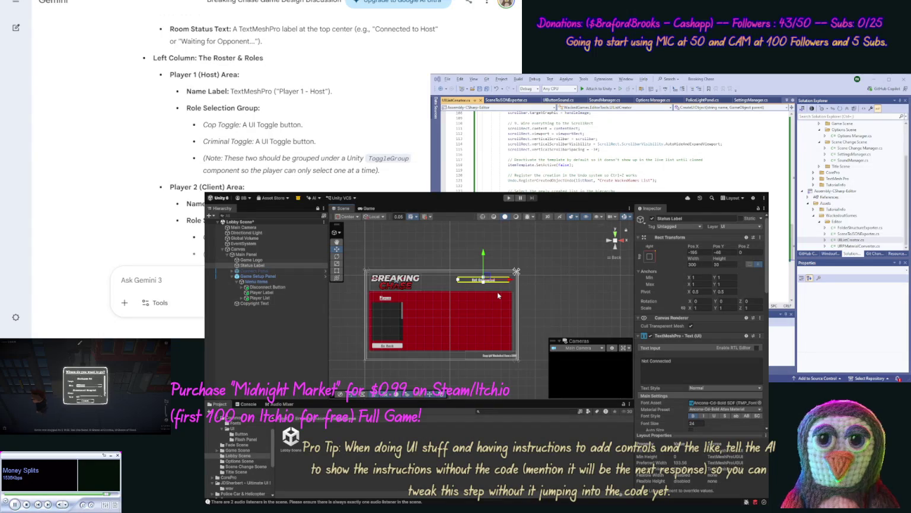
Parent Status Label under Menu Items and drag it to the bottom of the red panel.
{"action": "left_click", "coordinate": [256, 267]}
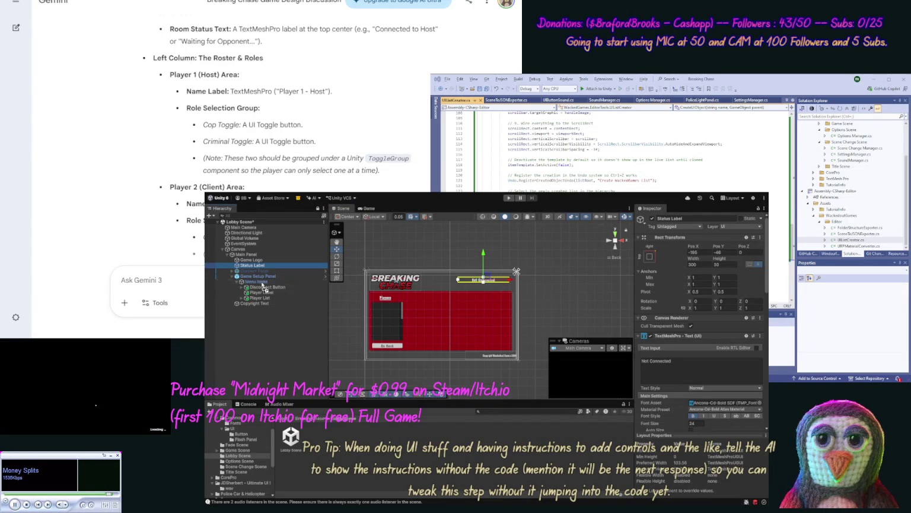
{"action": "left_click_drag", "start_coordinate": [263, 288], "coordinate": [263, 285]}
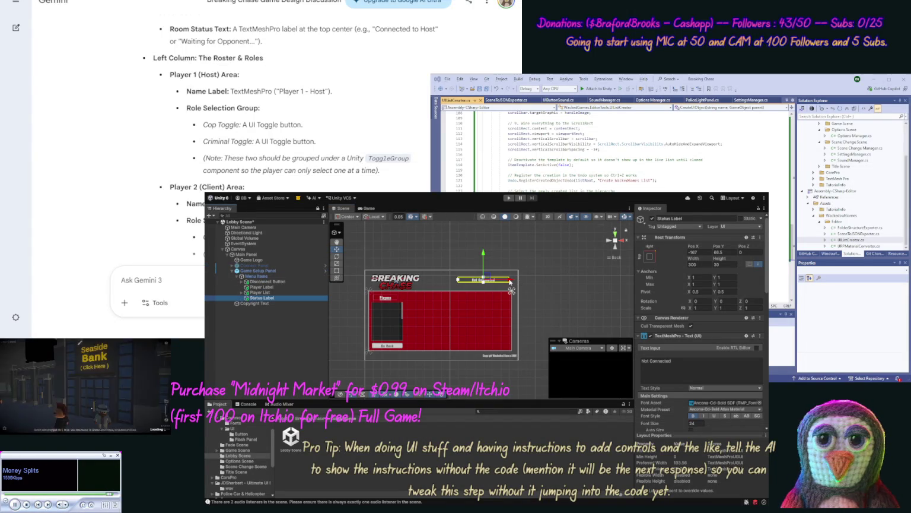
{"action": "left_click_drag", "start_coordinate": [510, 282], "coordinate": [476, 286]}
{"action": "left_click_drag", "start_coordinate": [451, 254], "coordinate": [463, 317]}
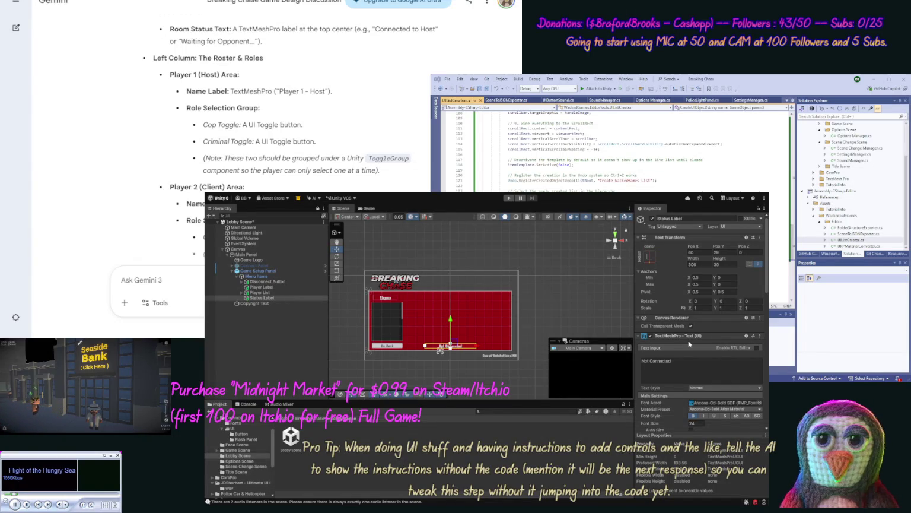
Centre the Not Connected label at Pos X 0 along the panel bottom and save the Lobby Scene.
{"action": "key", "text": "ctrl+z"}
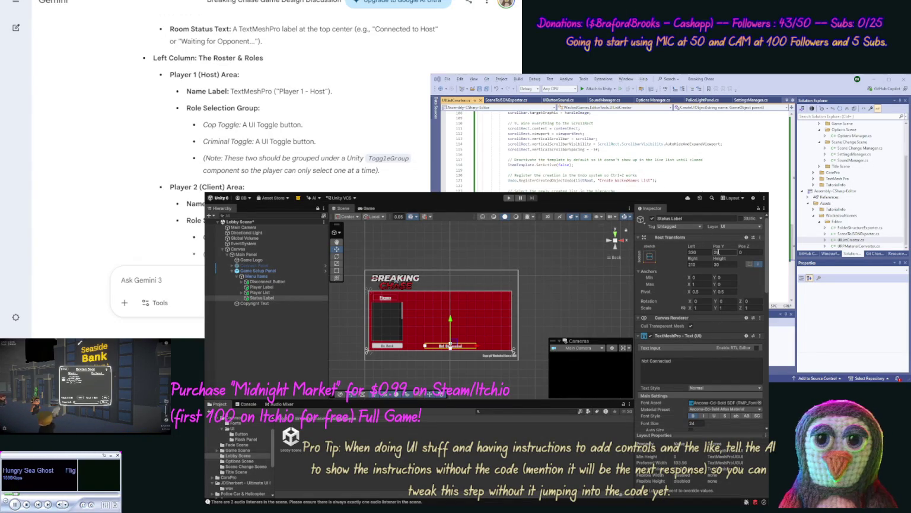
{"action": "left_click", "coordinate": [721, 261]}
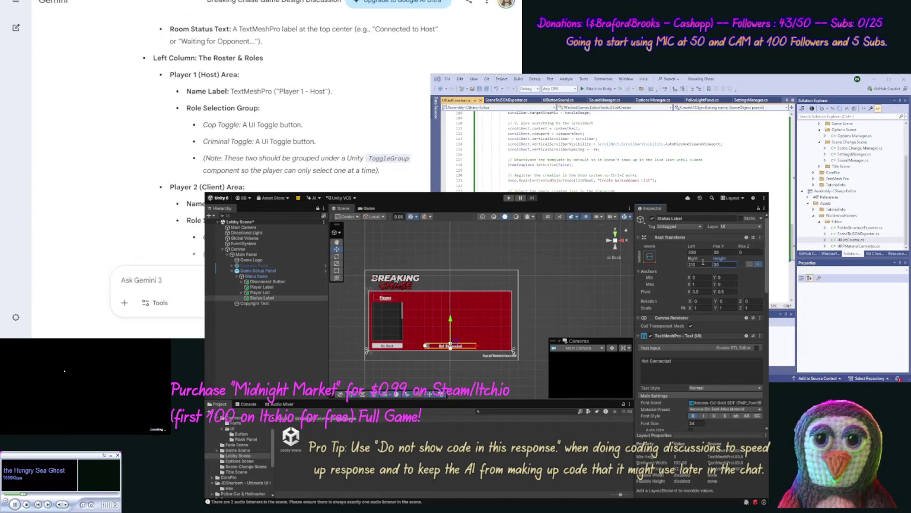
{"action": "key", "text": "Return"}
{"action": "key", "text": "ctrl+z"}
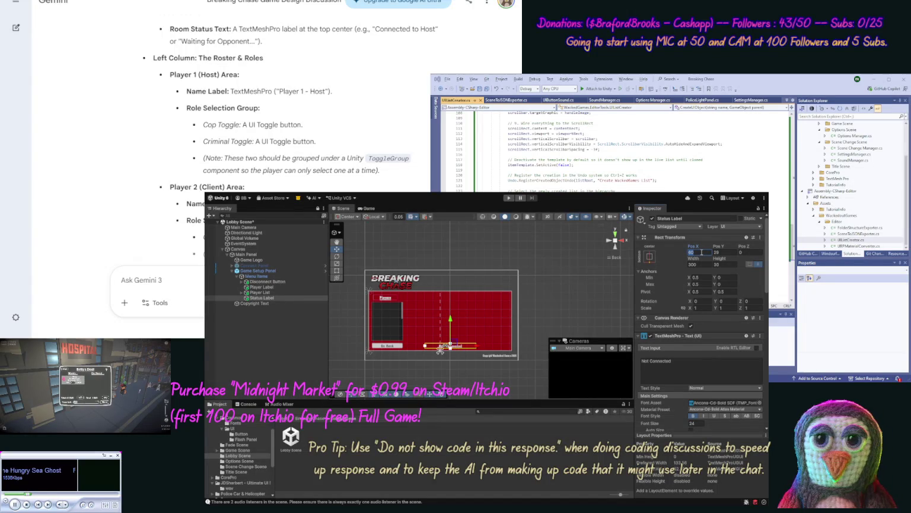
{"action": "type", "text": "0"}
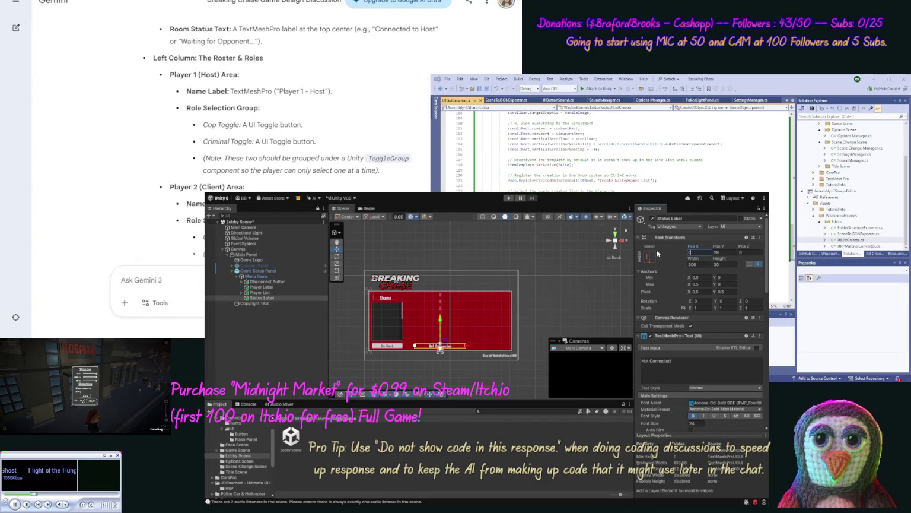
{"action": "key", "text": "Return"}
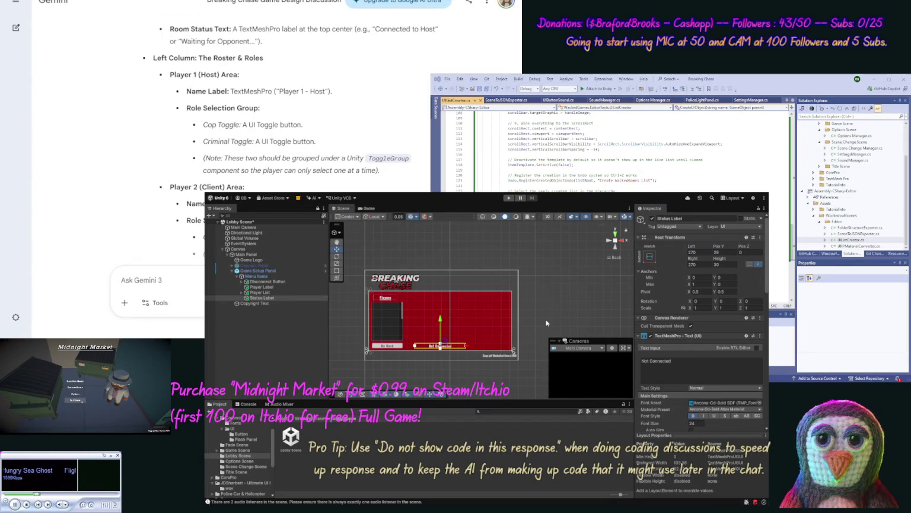
{"action": "left_click", "coordinate": [530, 306]}
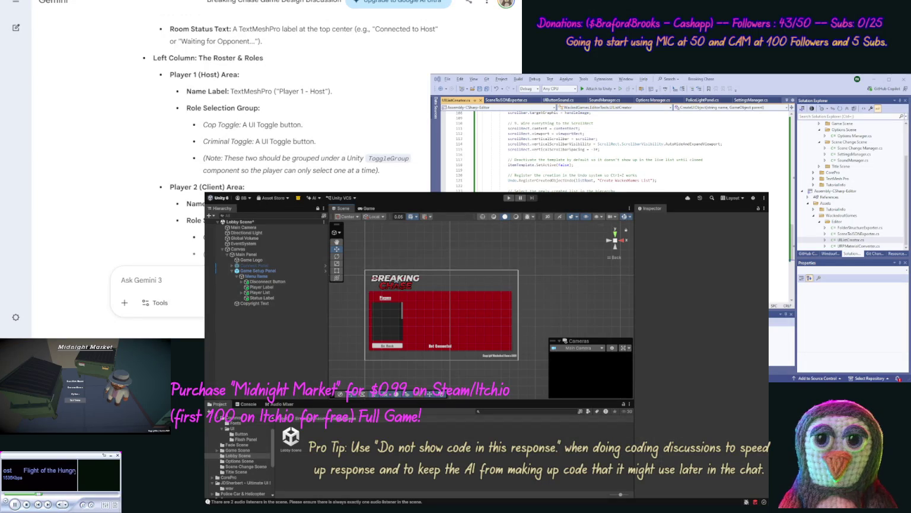
{"action": "key", "text": "ctrl+s"}
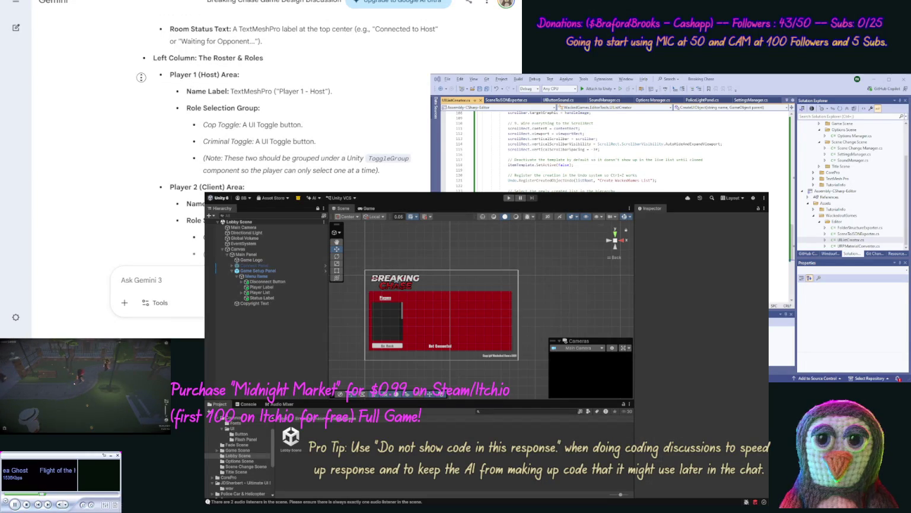
Bring Gemini's Player 1 (Host) and Player 2 (Client) notes into view, then select Menu Items.
{"action": "scroll", "coordinate": [143, 92], "scroll_direction": "down", "scroll_amount": 1}
{"action": "scroll", "coordinate": [143, 92], "scroll_direction": "down", "scroll_amount": 2}
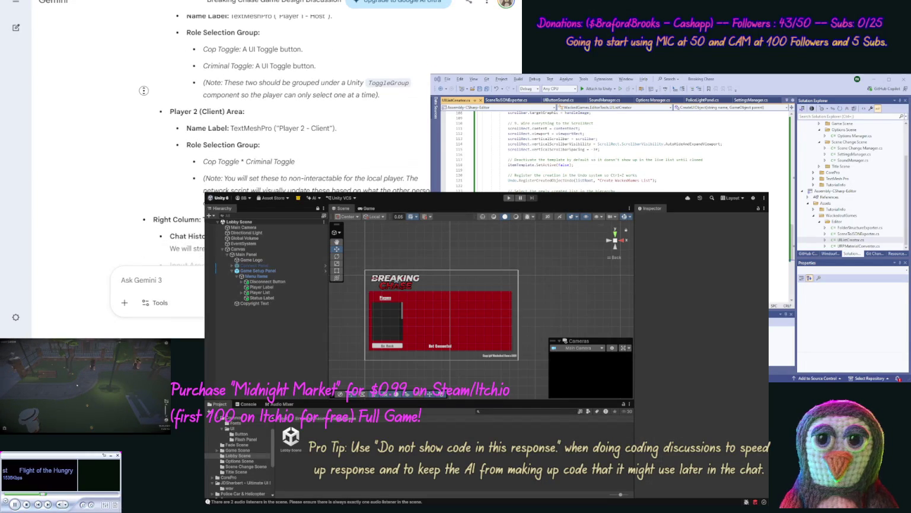
{"action": "scroll", "coordinate": [142, 89], "scroll_direction": "up", "scroll_amount": 1}
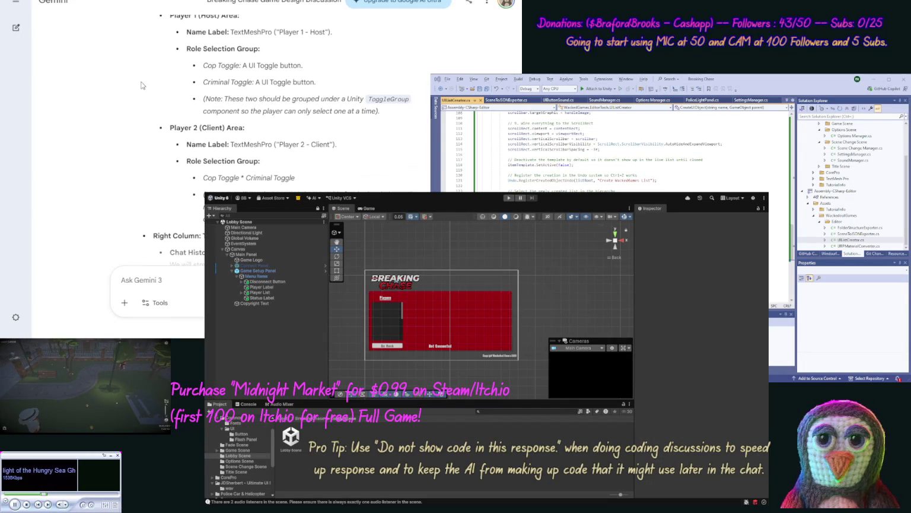
{"action": "scroll", "coordinate": [141, 79], "scroll_direction": "up", "scroll_amount": 1}
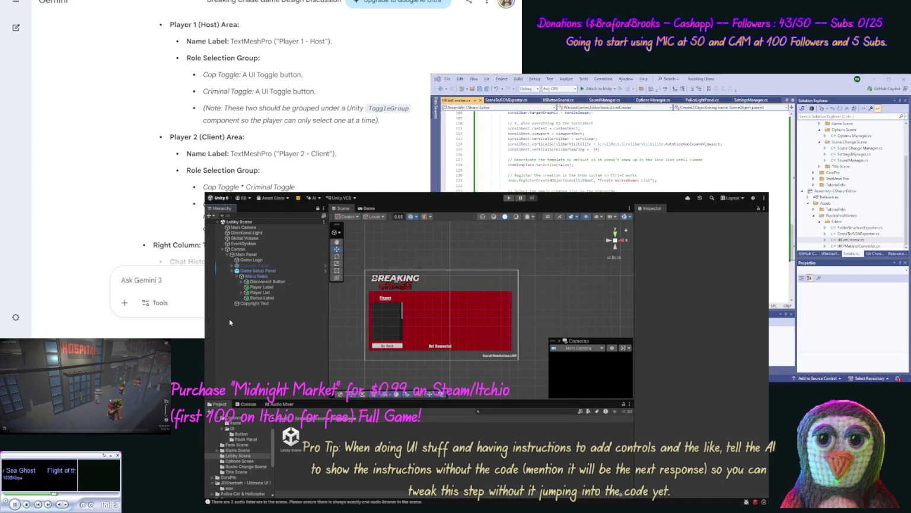
{"action": "left_click", "coordinate": [258, 278]}
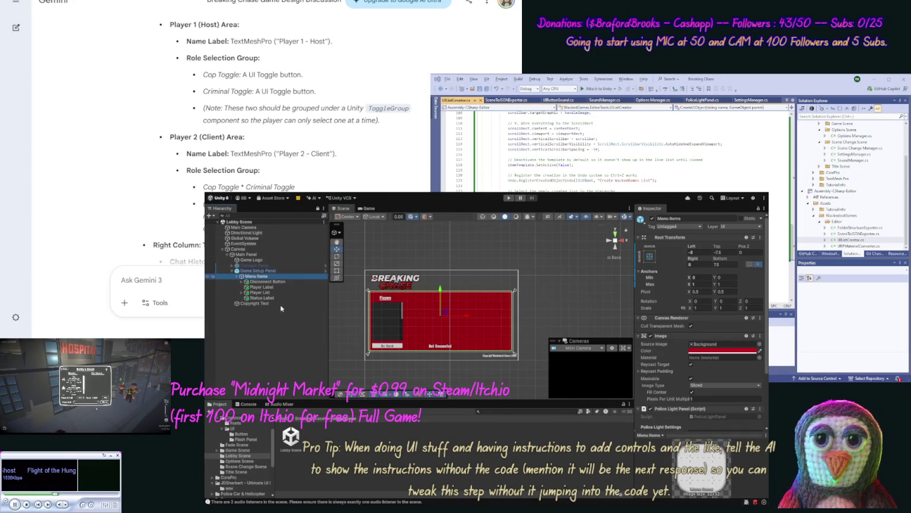
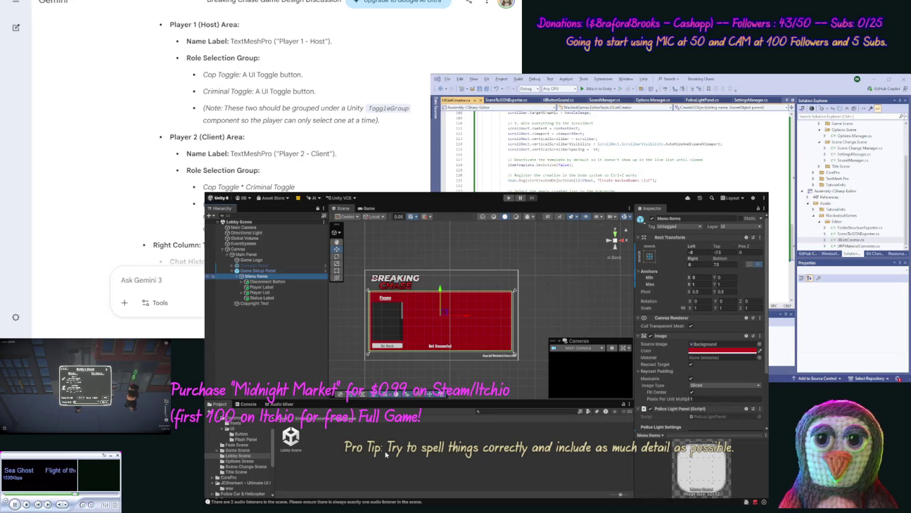
Paste a copy of the Connect Panel's Is Host toggle into the Game Setup Panel's Menu Items.
{"action": "left_click", "coordinate": [478, 438]}
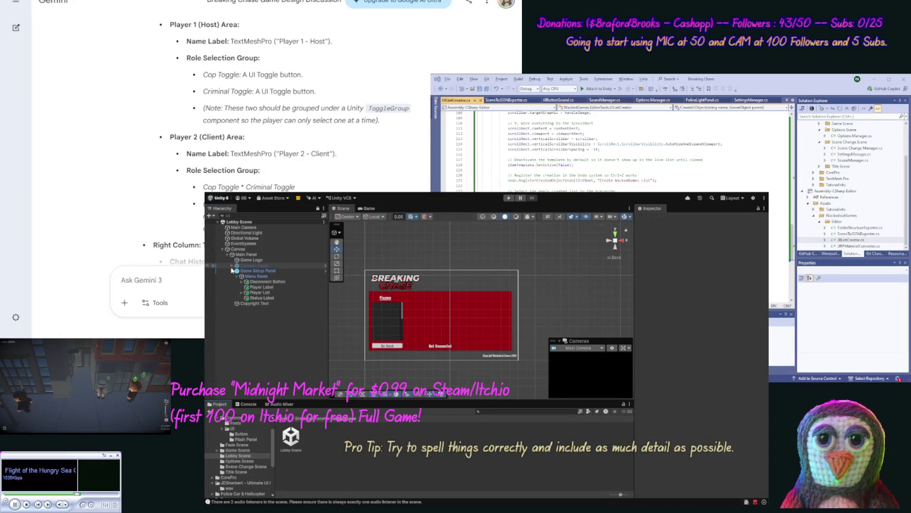
{"action": "left_click", "coordinate": [232, 265]}
{"action": "left_click", "coordinate": [238, 271]}
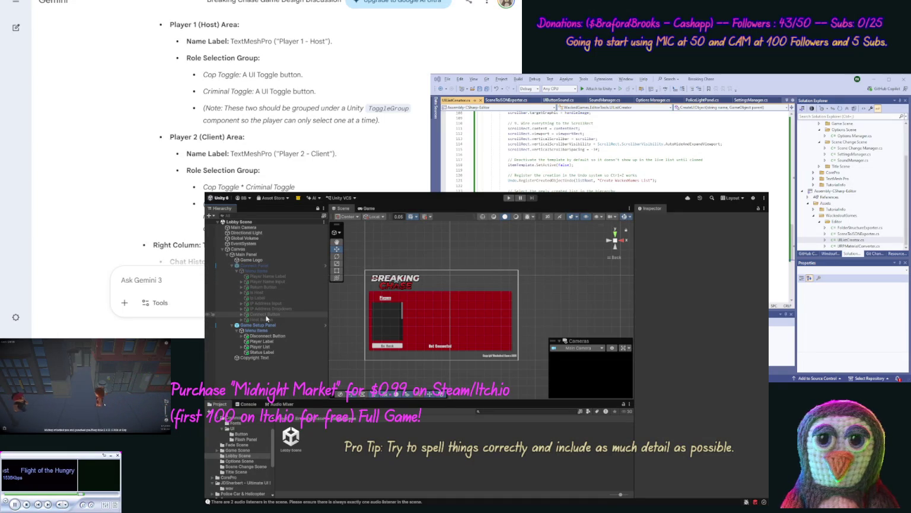
{"action": "left_click", "coordinate": [255, 294]}
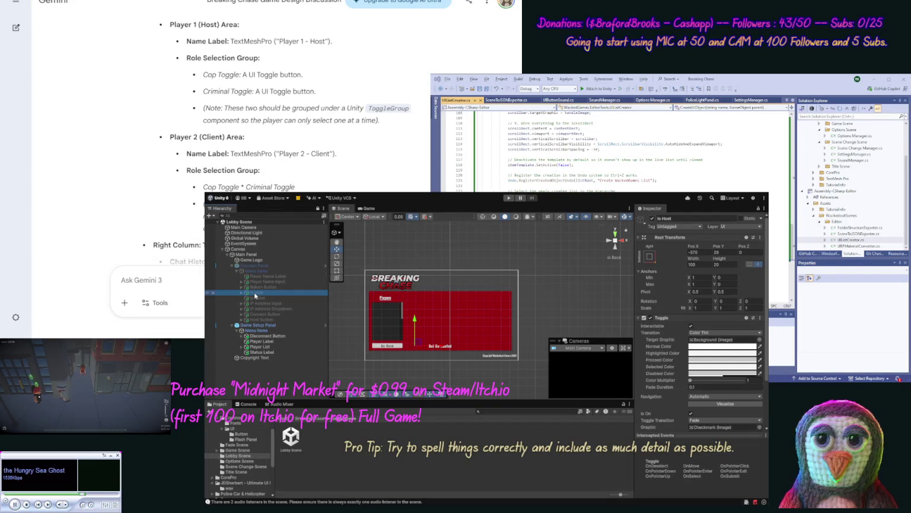
{"action": "left_click", "coordinate": [259, 331]}
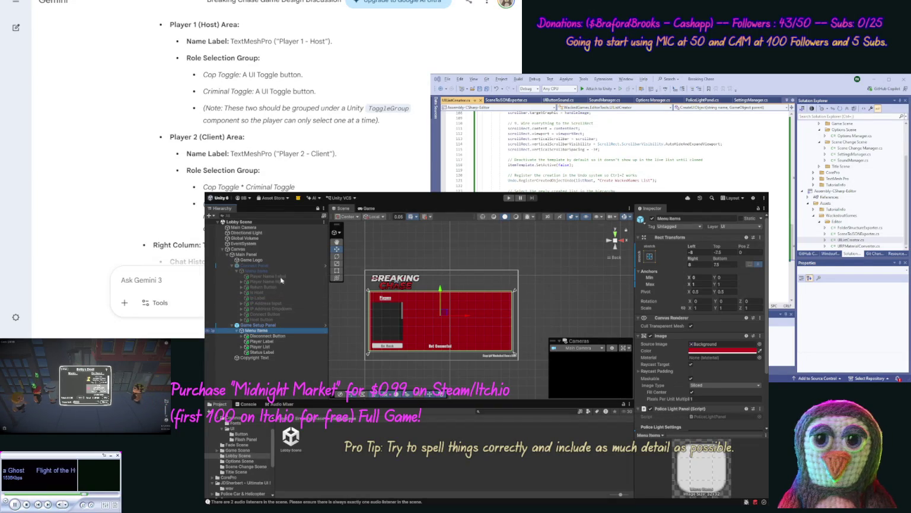
{"action": "key", "text": "ctrl+v"}
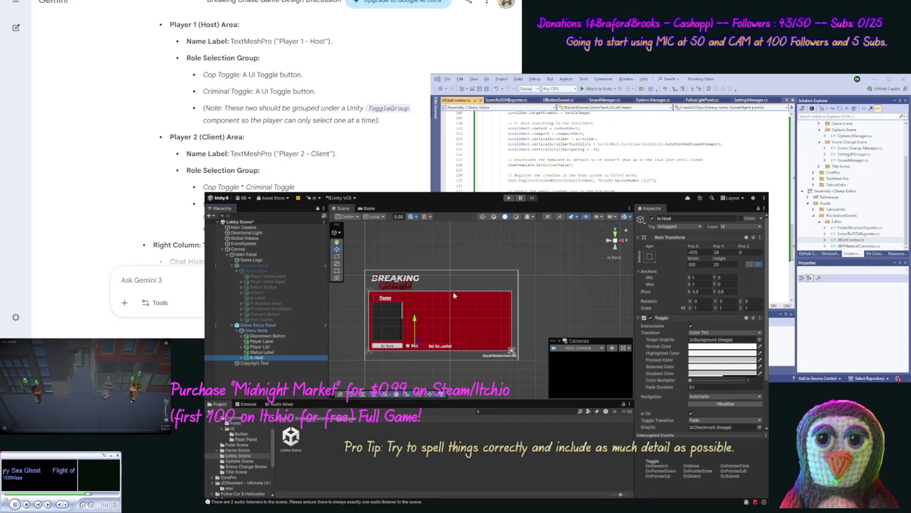
Move the pasted toggle up into the players area and rename it Is Cop.
{"action": "left_click_drag", "start_coordinate": [414, 324], "coordinate": [414, 282]}
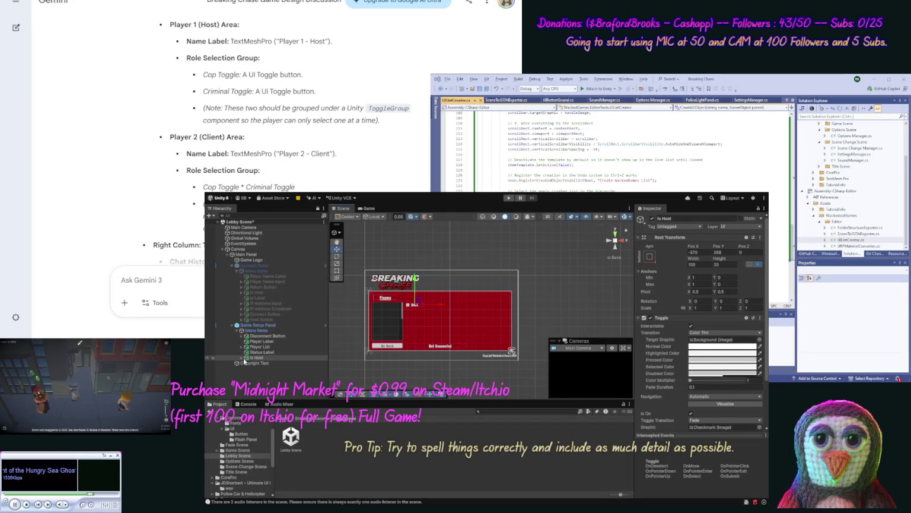
{"action": "left_click", "coordinate": [241, 358]}
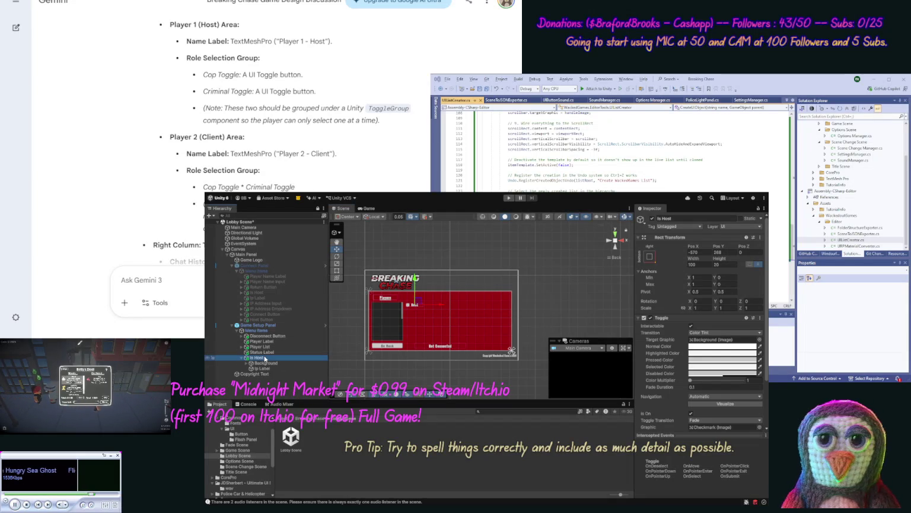
{"action": "left_click", "coordinate": [265, 358]}
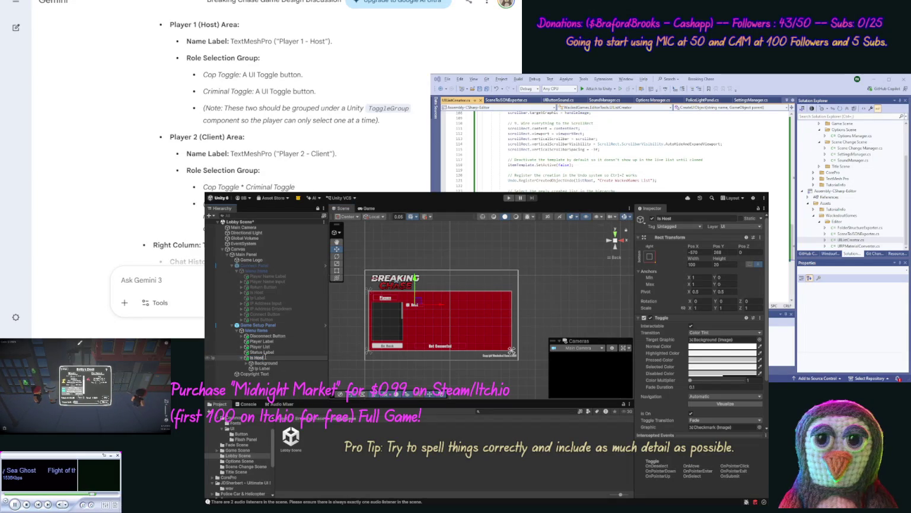
{"action": "double_click", "coordinate": [256, 358]}
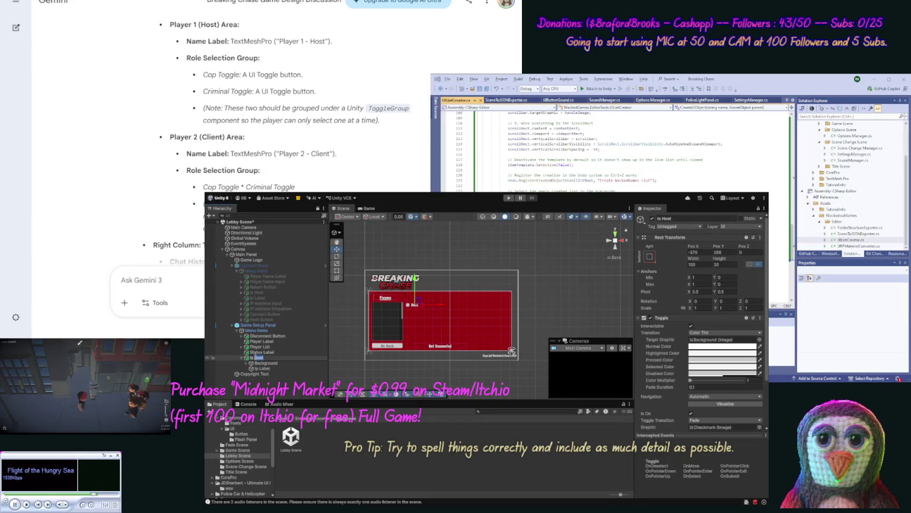
{"action": "type", "text": "Cop"}
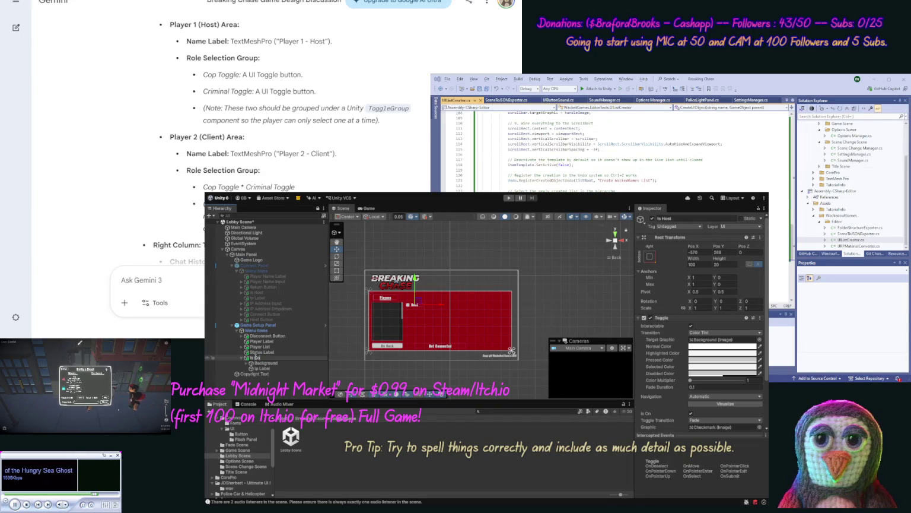
{"action": "key", "text": "Return"}
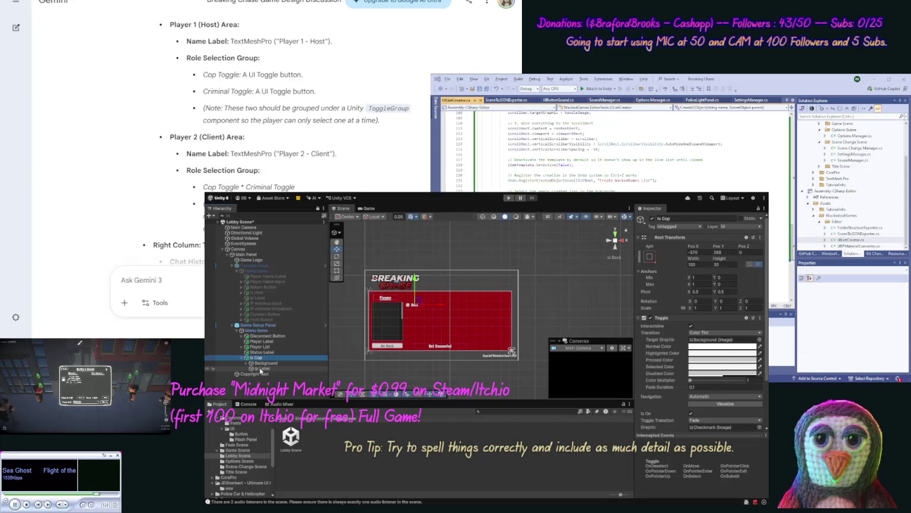
Rename the toggle's Ip Label child to Label and change its text from Host to Cop.
{"action": "left_click", "coordinate": [261, 368]}
{"action": "left_click", "coordinate": [262, 368]}
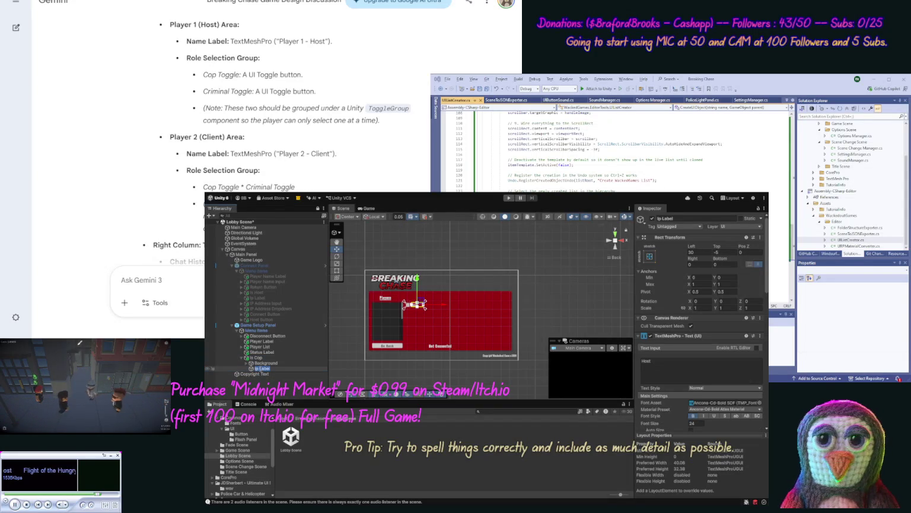
{"action": "left_click", "coordinate": [257, 369]}
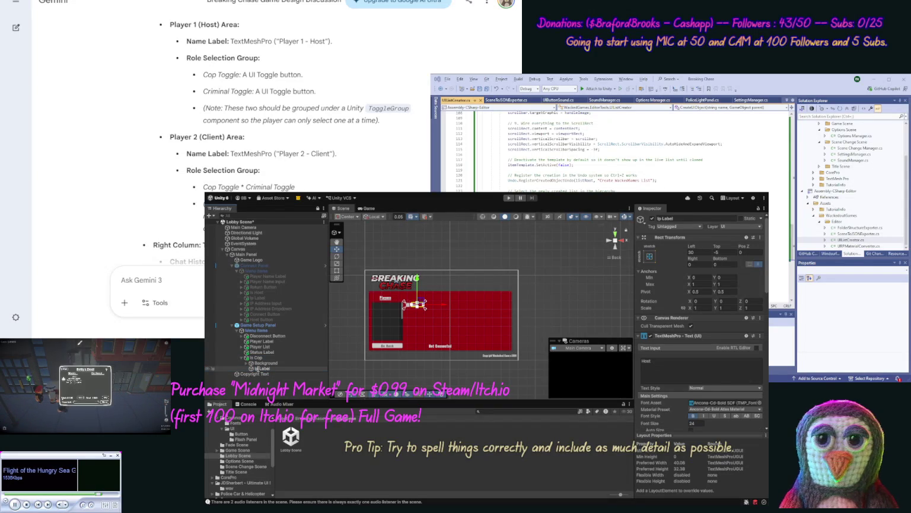
{"action": "key", "text": "BackSpace"}
{"action": "key", "text": "BackSpace"}
{"action": "key", "text": "BackSpace"}
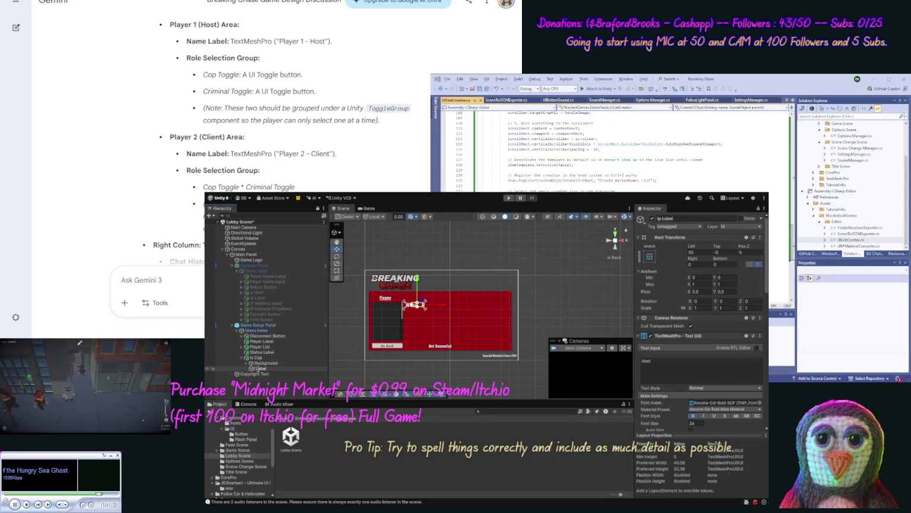
{"action": "type", "text": "Cop"}
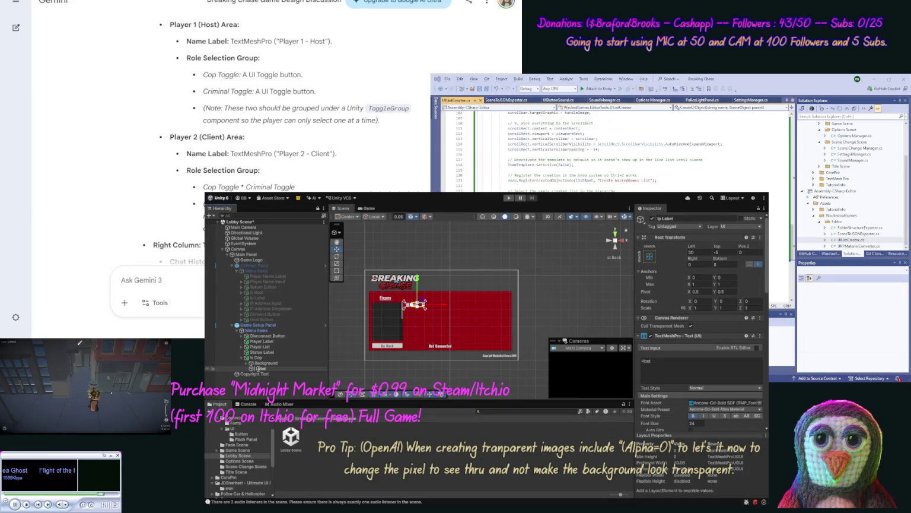
{"action": "key", "text": "Return"}
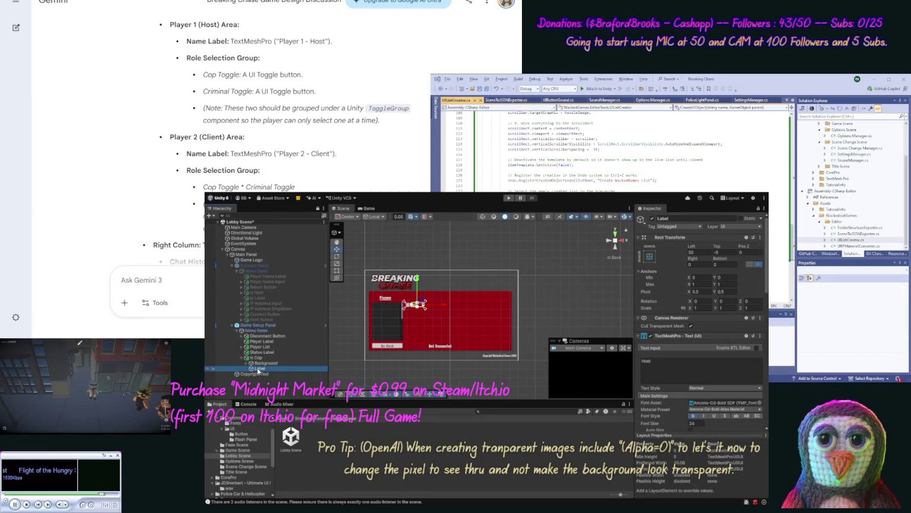
{"action": "left_click", "coordinate": [674, 364]}
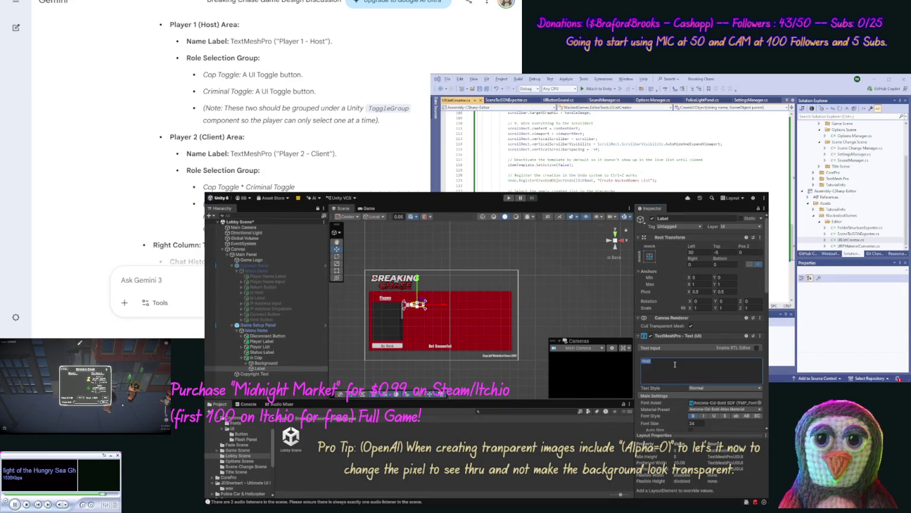
{"action": "type", "text": "C"}
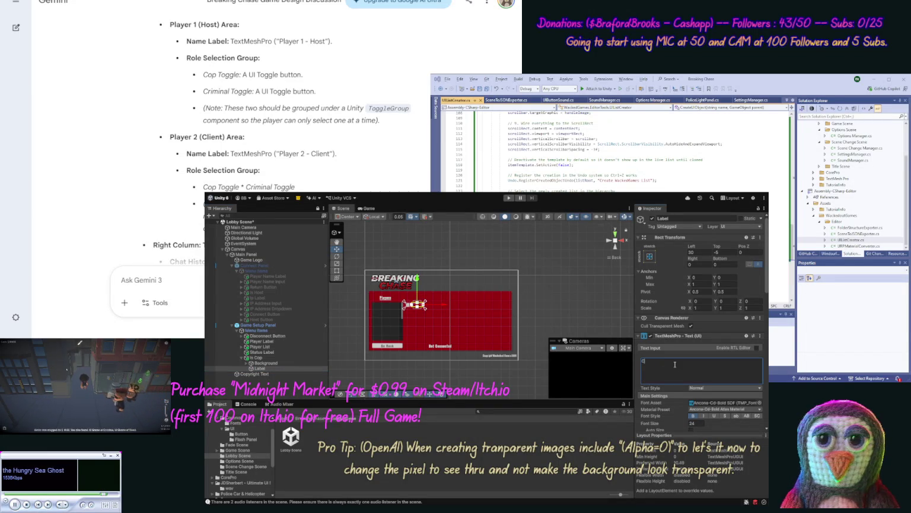
{"action": "type", "text": "op"}
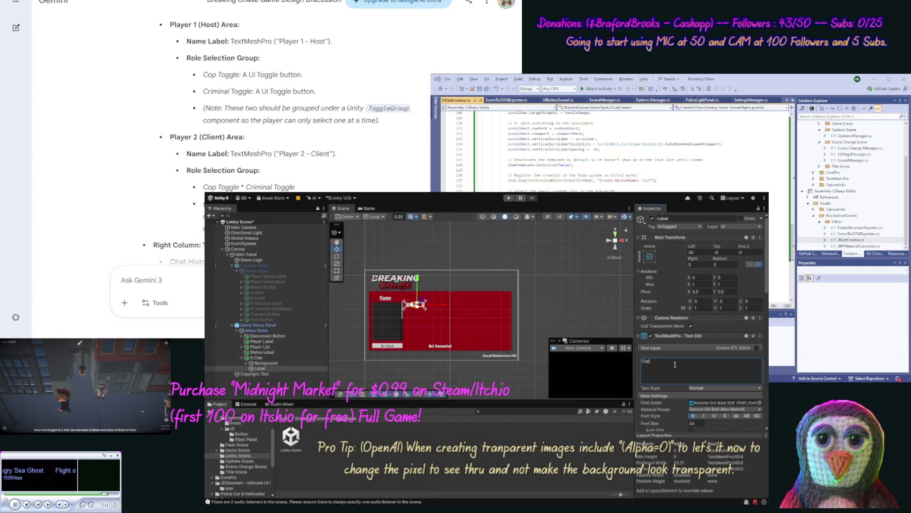
{"action": "left_click", "coordinate": [526, 260]}
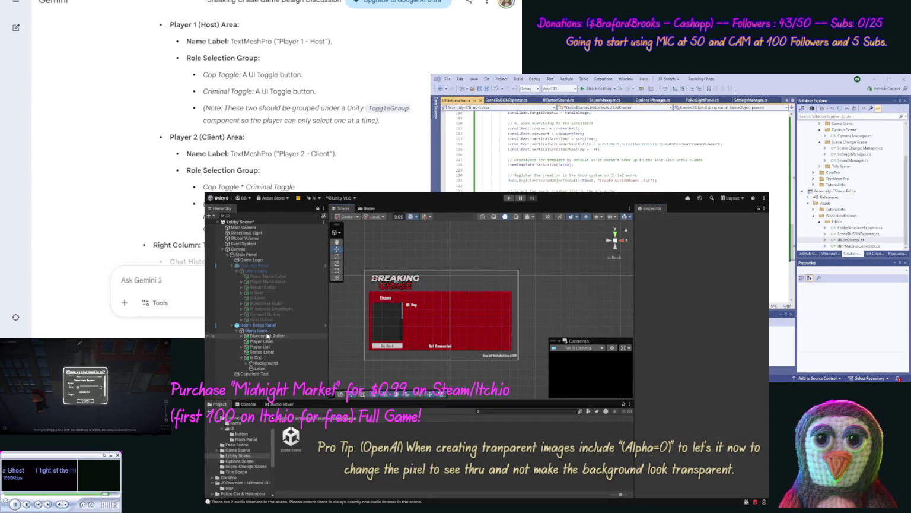
{"action": "left_click", "coordinate": [256, 358]}
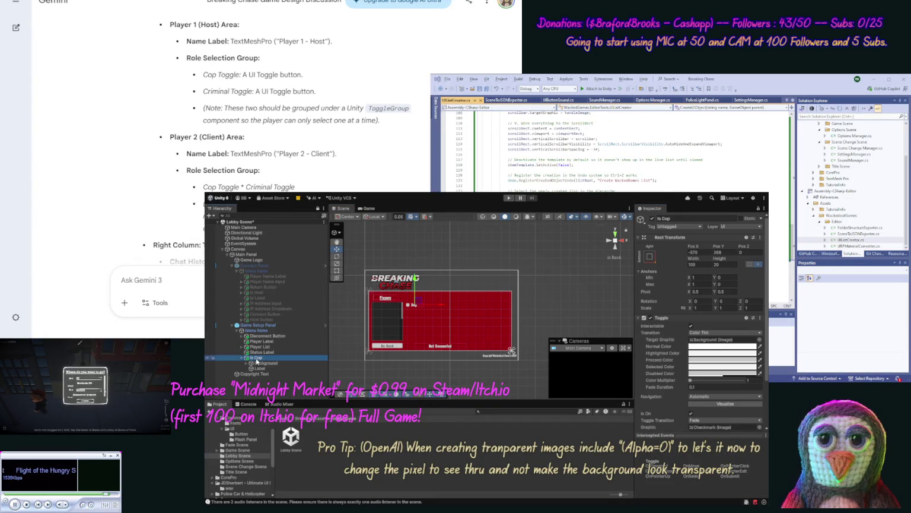
{"action": "left_click", "coordinate": [242, 358]}
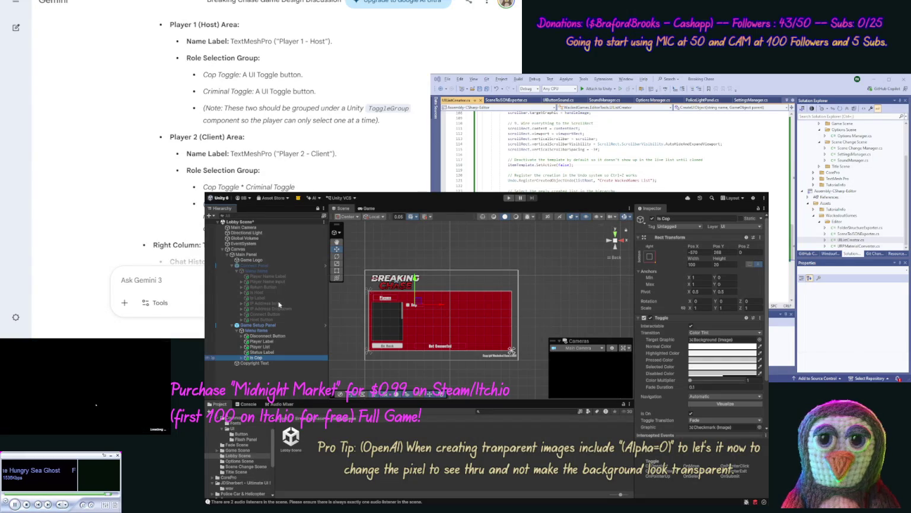
Duplicate Is Cop and rename the copy Is Criminal.
{"action": "key", "text": "ctrl+d"}
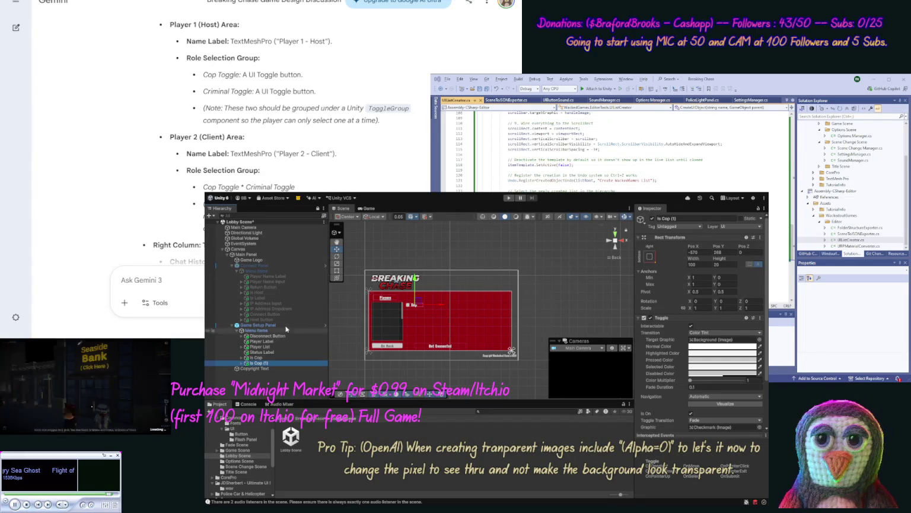
{"action": "left_click", "coordinate": [273, 362]}
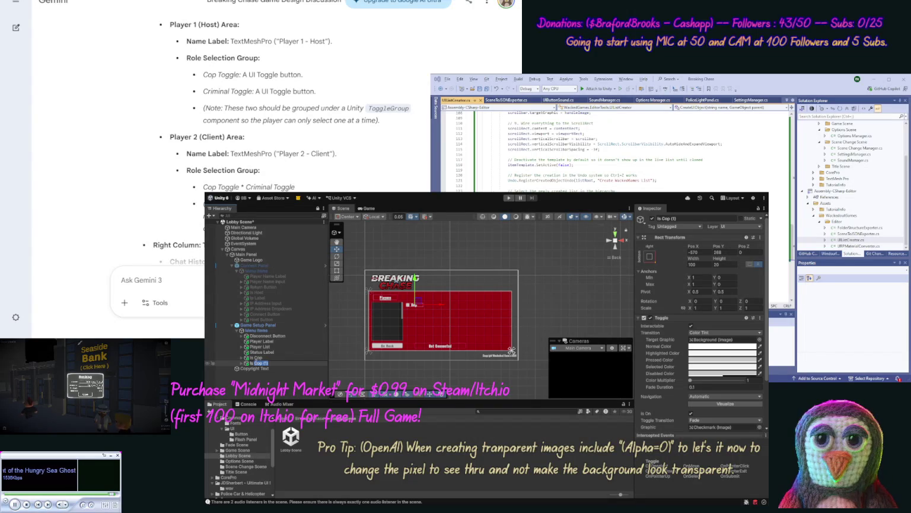
{"action": "type", "text": "rim"}
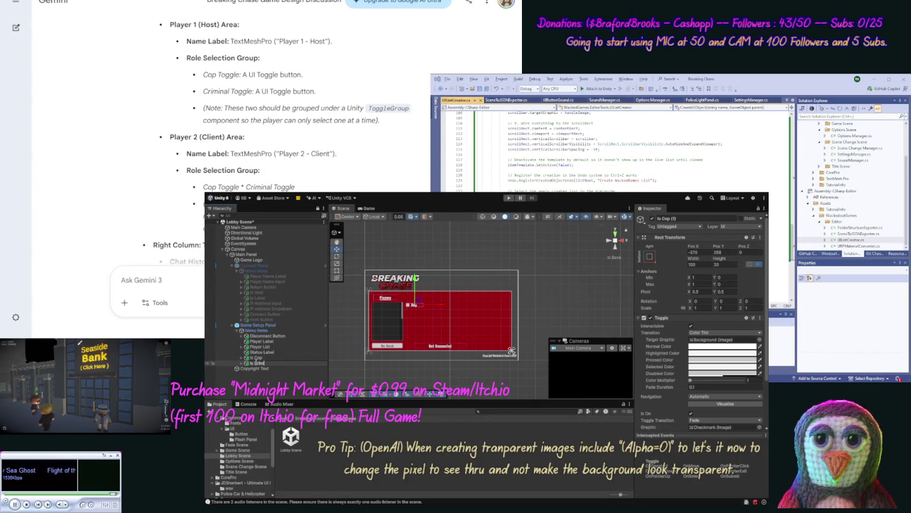
{"action": "type", "text": "inal"}
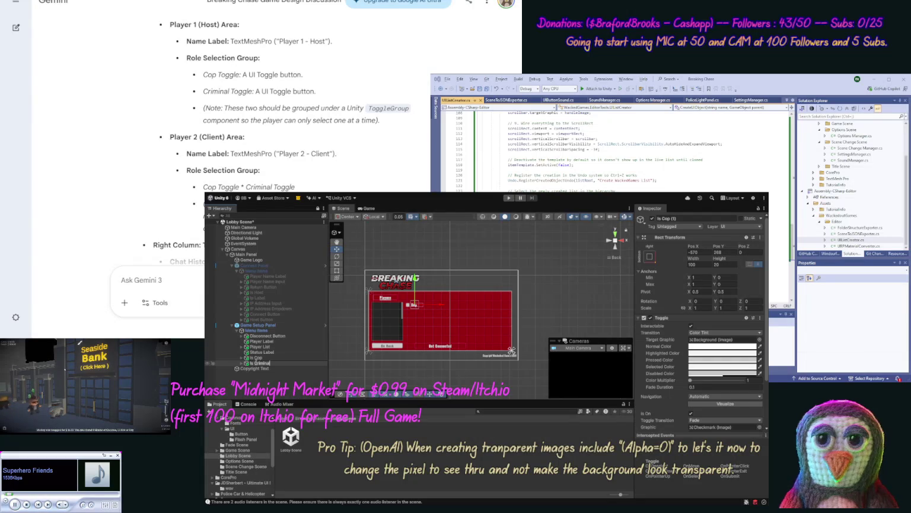
{"action": "key", "text": "Return"}
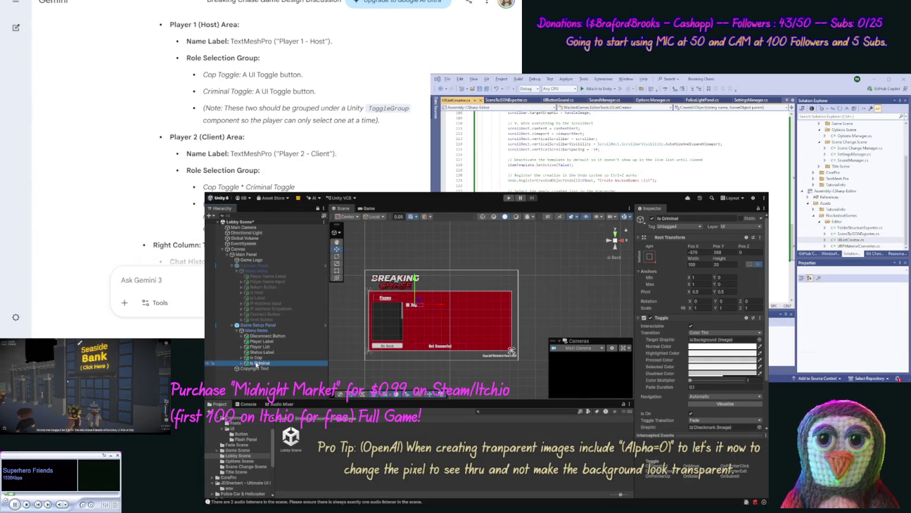
Change the Is Criminal toggle's label text to Criminal.
{"action": "left_click", "coordinate": [241, 363]}
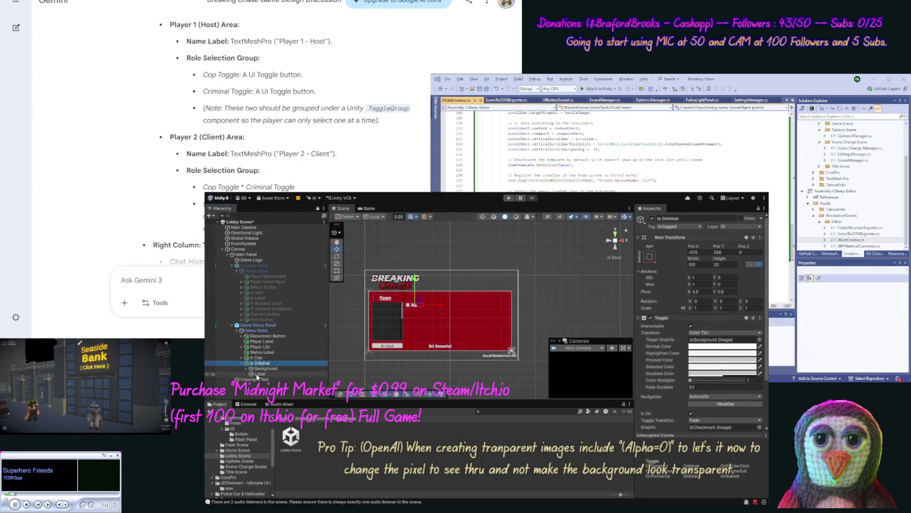
{"action": "left_click", "coordinate": [260, 374]}
{"action": "left_click", "coordinate": [679, 372]}
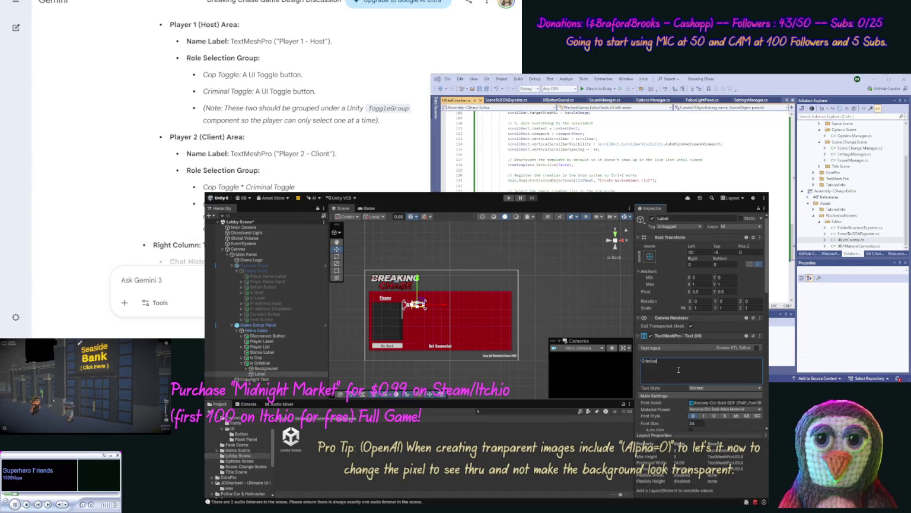
{"action": "type", "text": "l"}
{"action": "key", "text": "Return"}
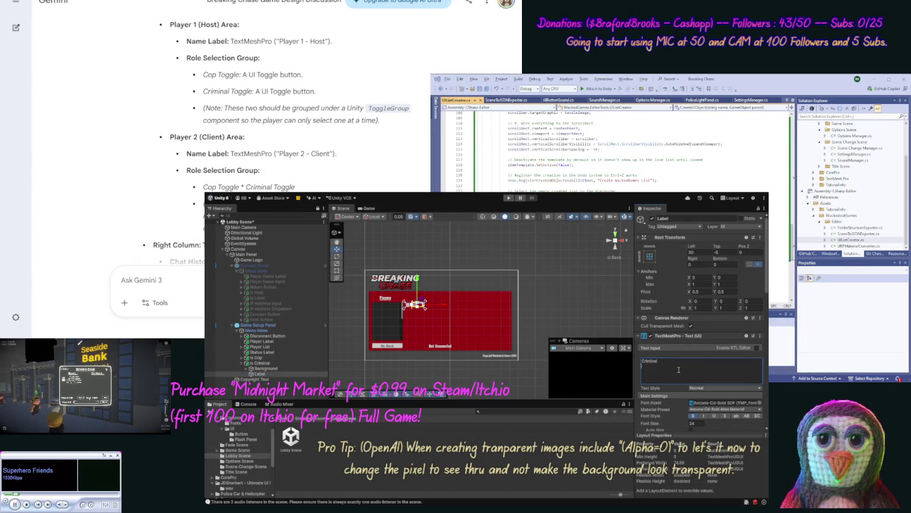
{"action": "left_click", "coordinate": [242, 293]}
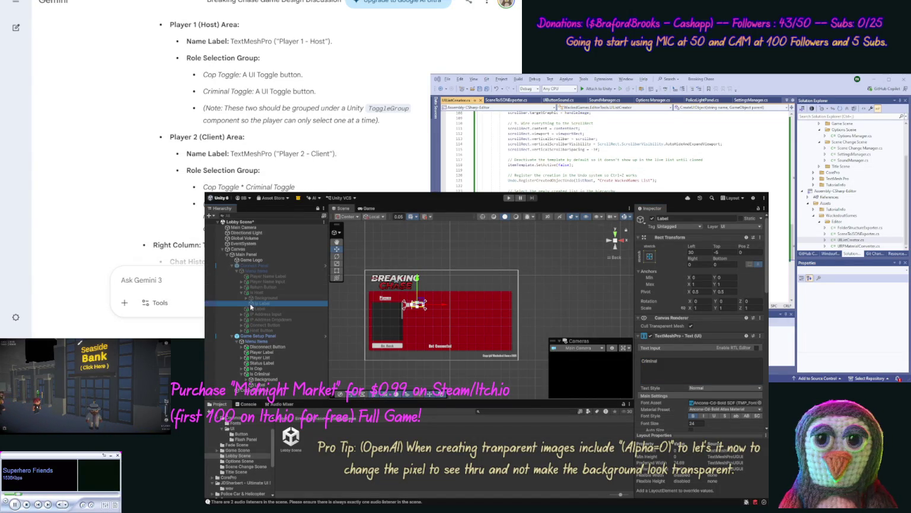
Rename the Is Host toggle's lp Label child to Label.
{"action": "left_click", "coordinate": [262, 304]}
{"action": "left_click", "coordinate": [262, 305]}
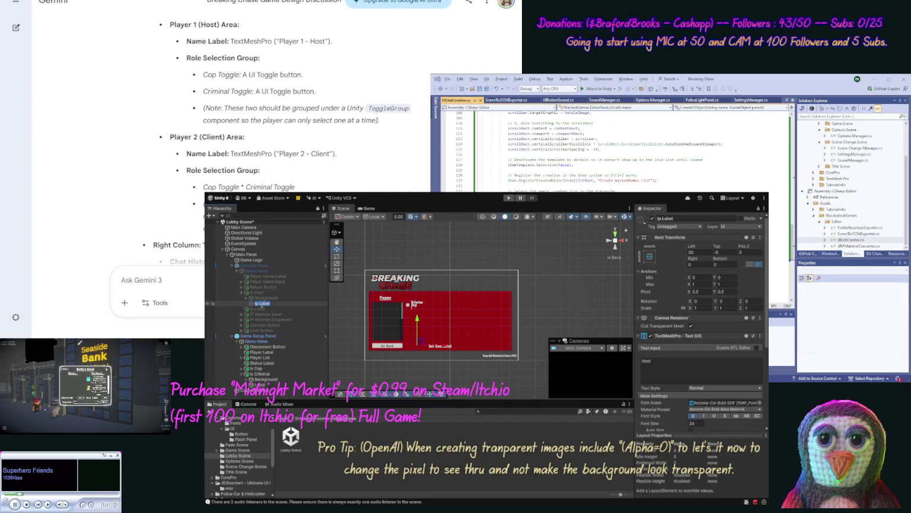
{"action": "double_click", "coordinate": [259, 304]}
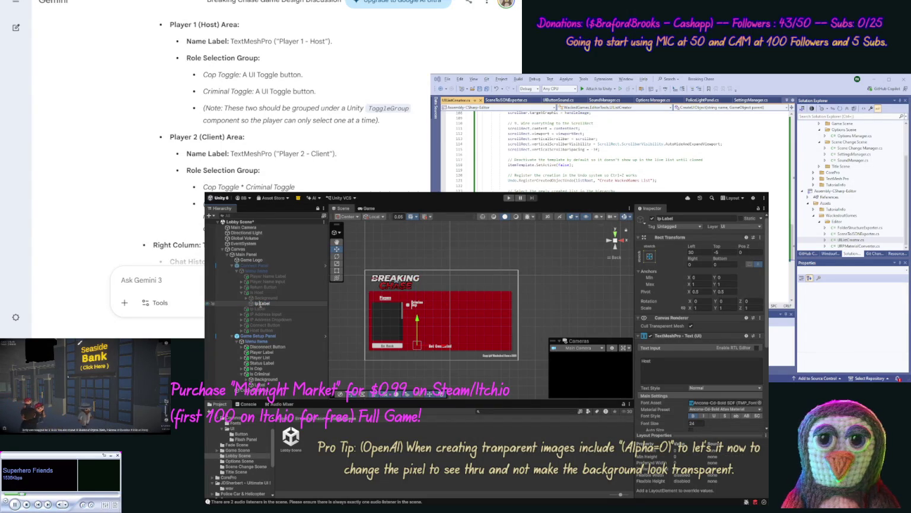
{"action": "key", "text": "BackSpace"}
{"action": "key", "text": "Return"}
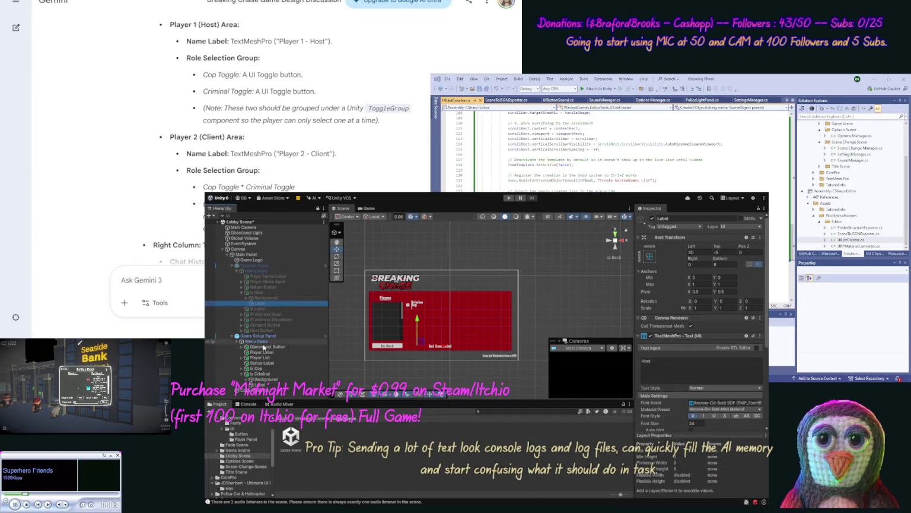
Move the Is Criminal toggle down below Is Cop.
{"action": "left_click", "coordinate": [260, 375]}
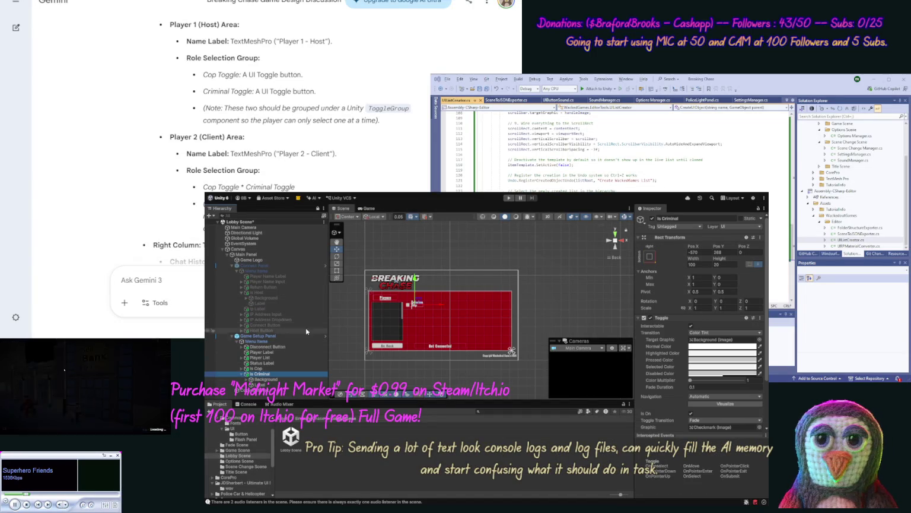
{"action": "left_click_drag", "start_coordinate": [415, 278], "coordinate": [416, 286]}
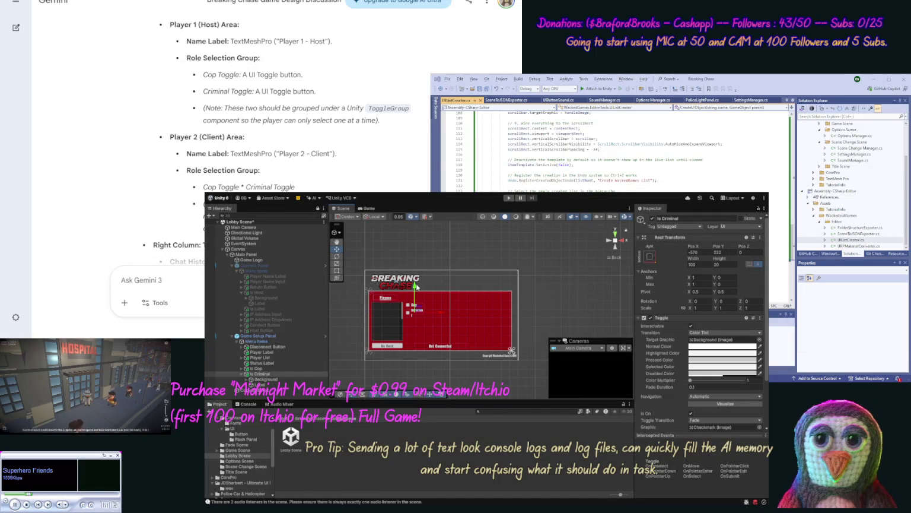
{"action": "left_click", "coordinate": [415, 310]}
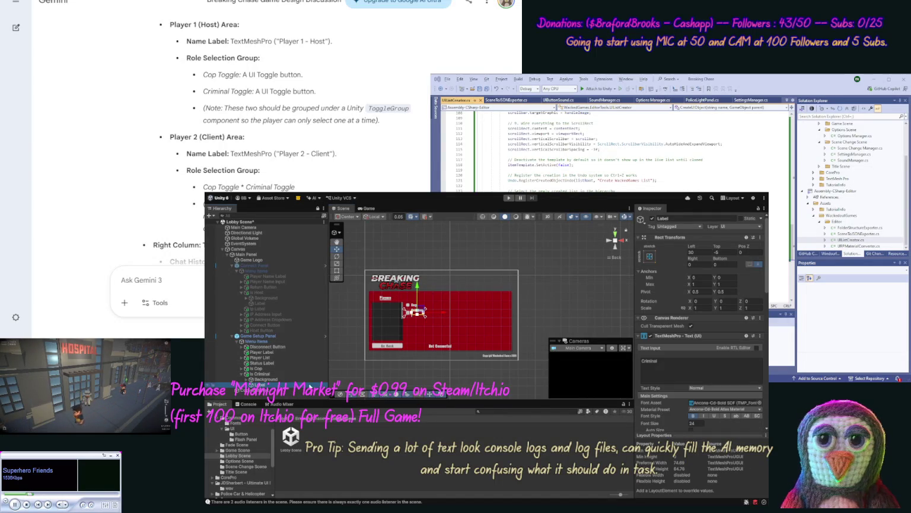
{"action": "double_click", "coordinate": [656, 363]}
{"action": "left_click", "coordinate": [656, 366]}
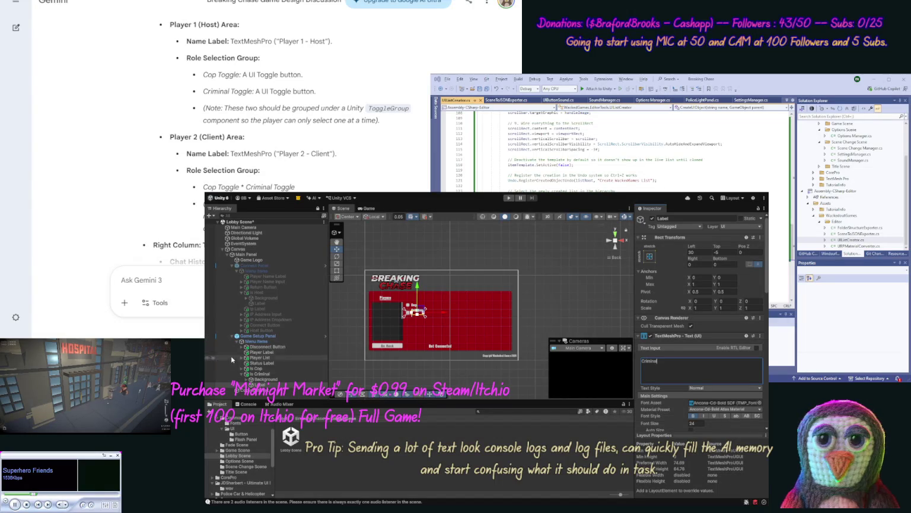
{"action": "left_click", "coordinate": [258, 373]}
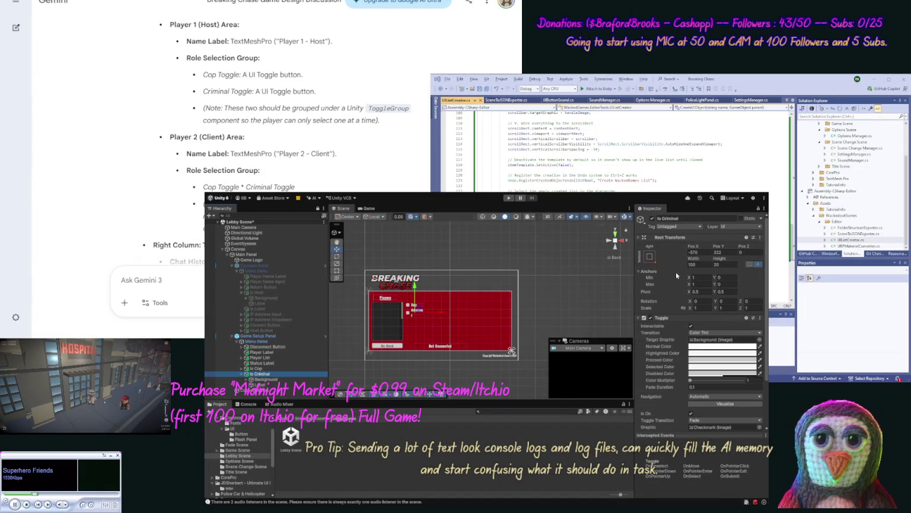
Set the width of both Is Criminal and Is Cop to 120.
{"action": "left_click", "coordinate": [700, 266]}
{"action": "type", "text": "120"}
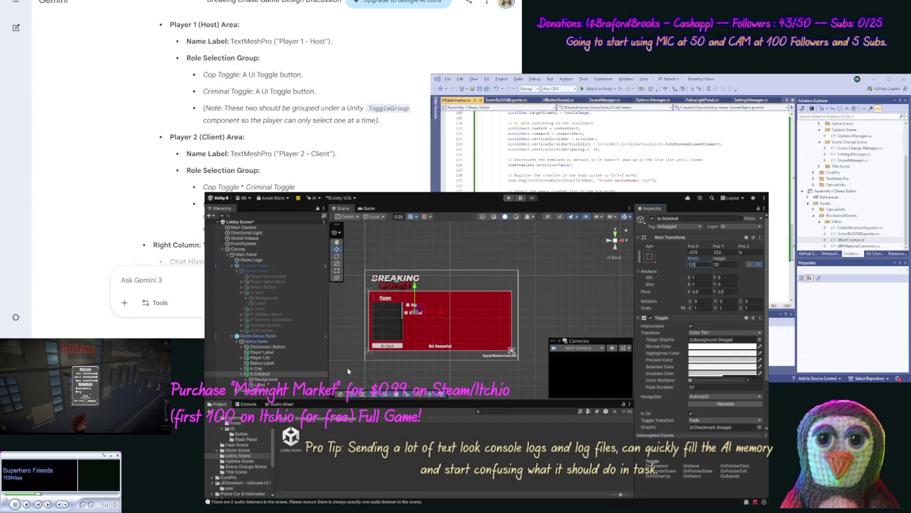
{"action": "left_click", "coordinate": [285, 369]}
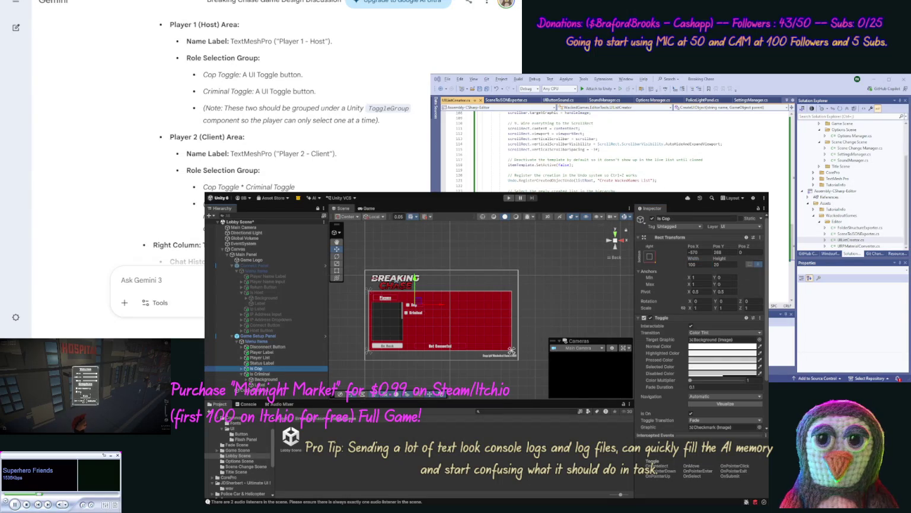
{"action": "double_click", "coordinate": [701, 265]}
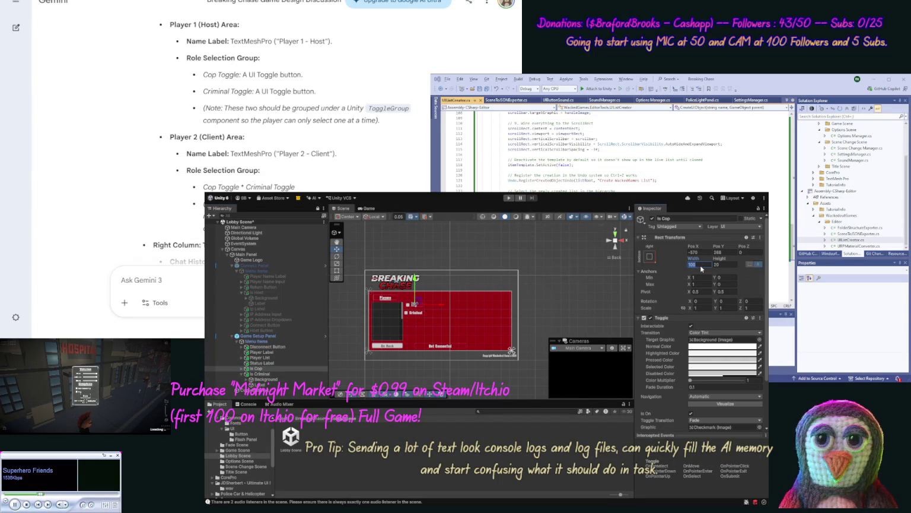
{"action": "type", "text": "12"}
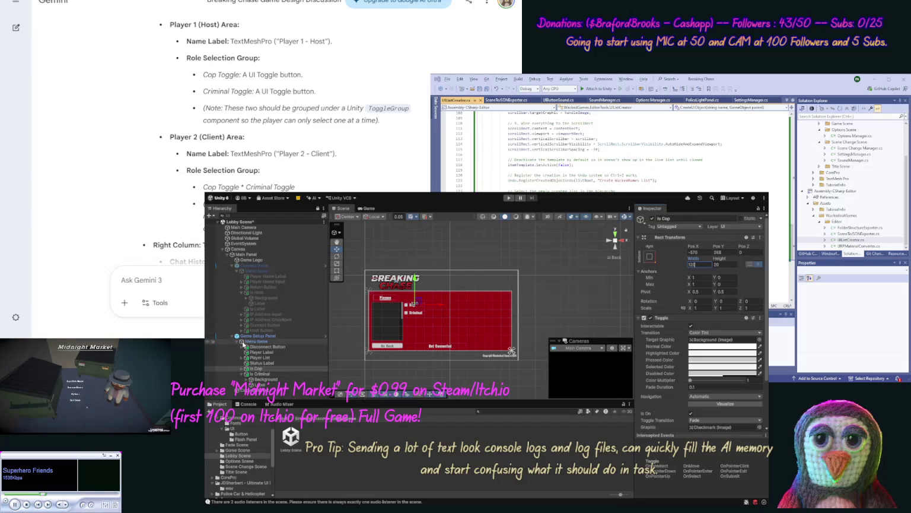
{"action": "left_click", "coordinate": [242, 374]}
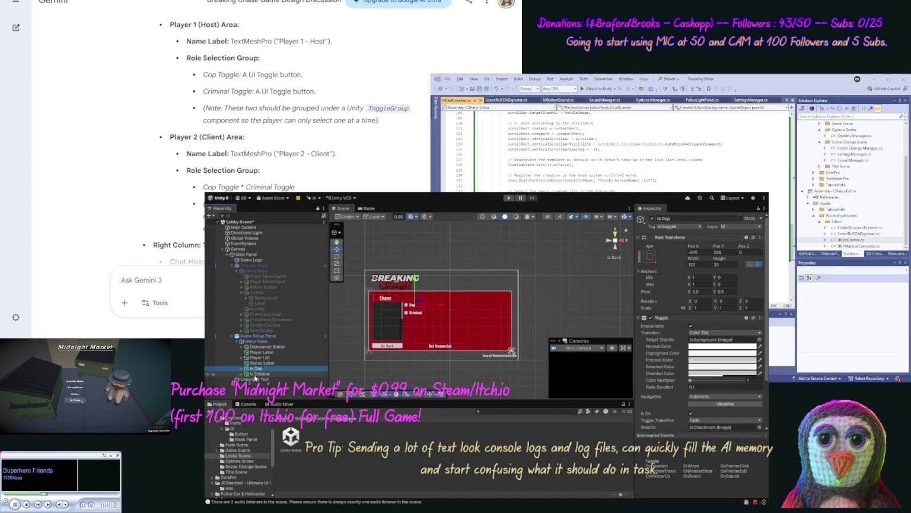
Shift Is Cop and Is Criminal together to the right.
{"action": "left_click", "coordinate": [255, 375], "text": "ctrl"}
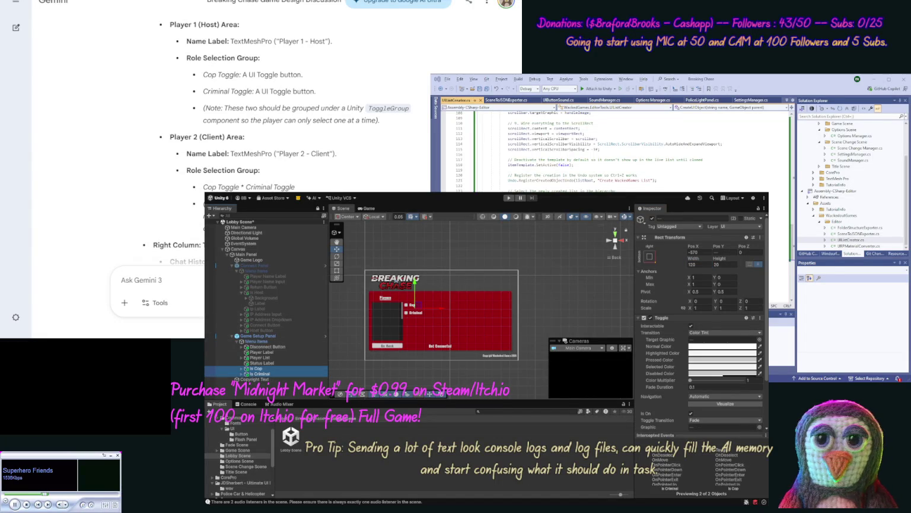
{"action": "left_click_drag", "start_coordinate": [440, 307], "coordinate": [443, 309]}
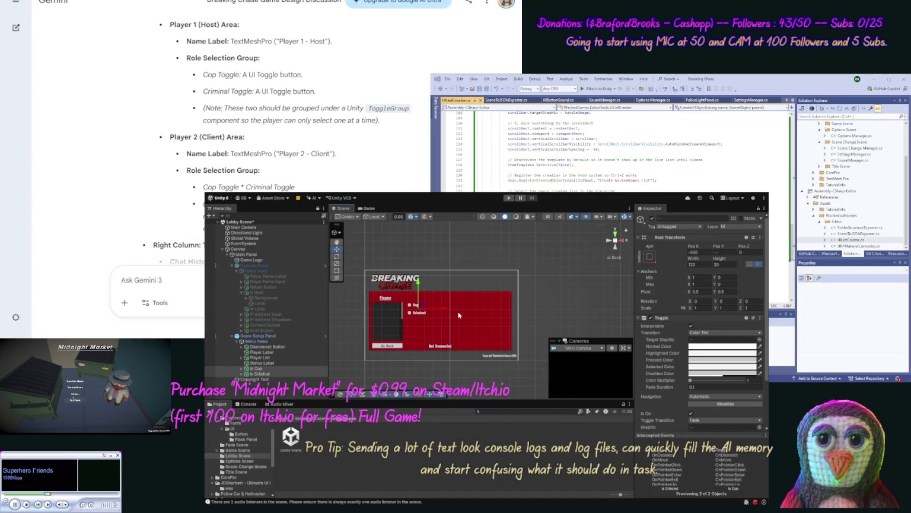
{"action": "left_click_drag", "start_coordinate": [445, 306], "coordinate": [451, 309]}
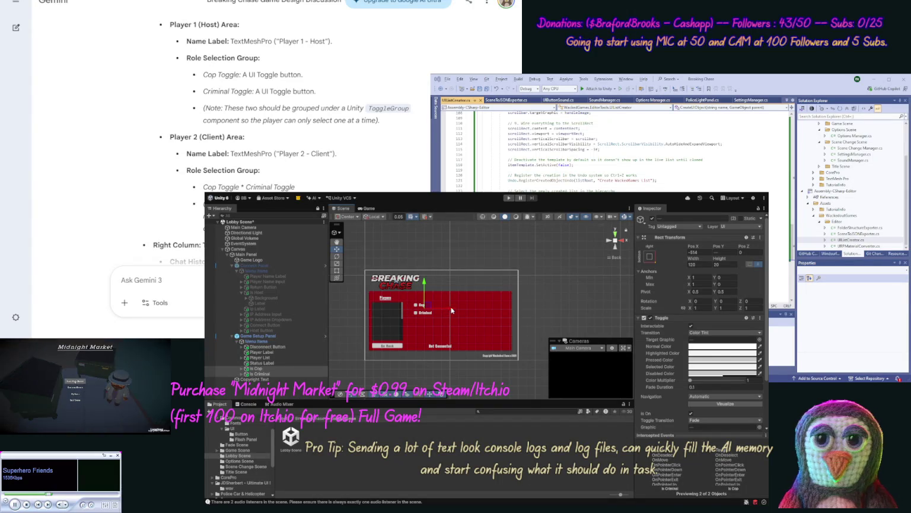
{"action": "left_click", "coordinate": [280, 352]}
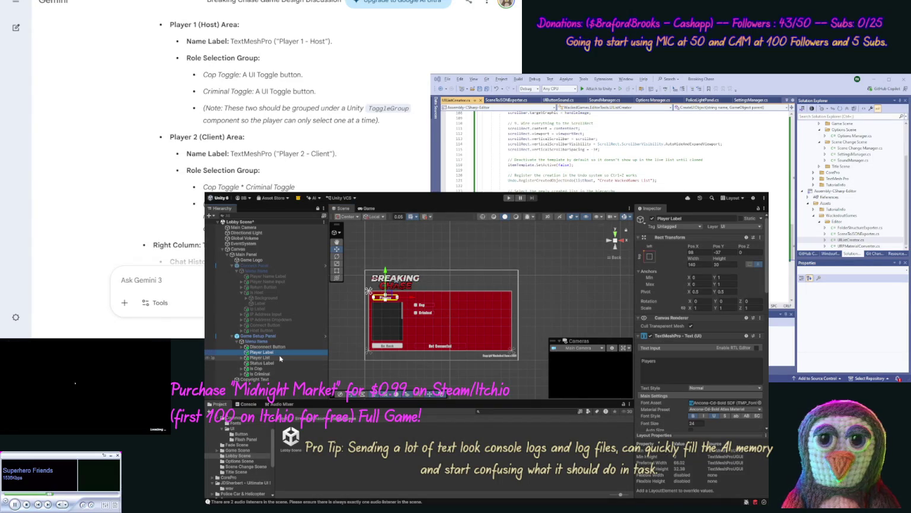
Duplicate the Players heading, place it above the toggles, and change its text to Roles.
{"action": "key", "text": "ctrl+d"}
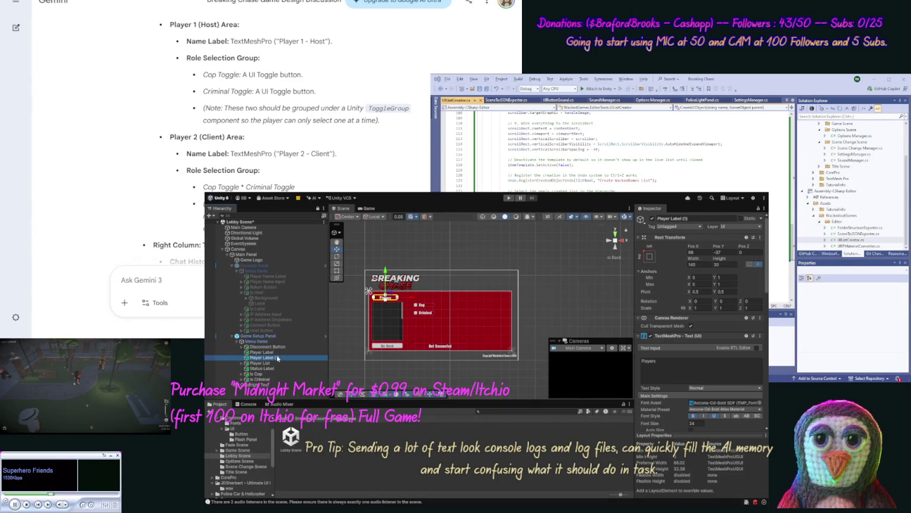
{"action": "left_click_drag", "start_coordinate": [281, 373], "coordinate": [280, 370]}
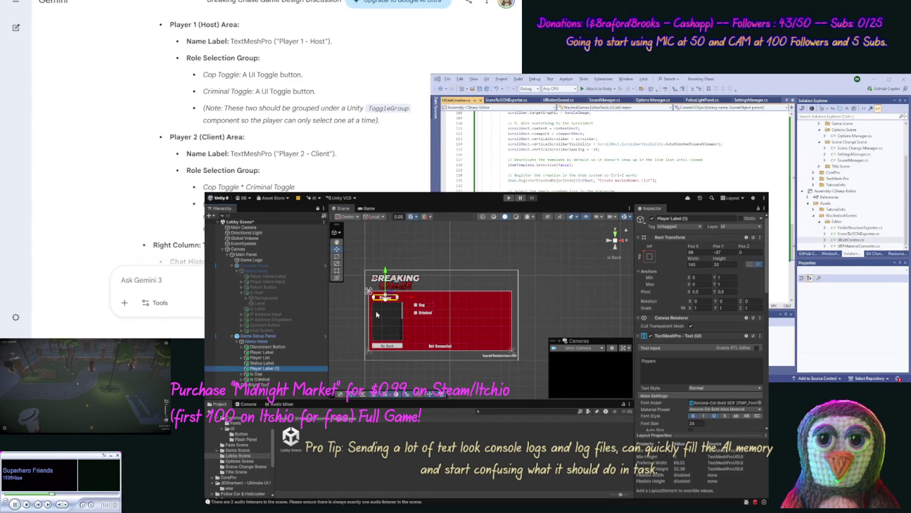
{"action": "left_click_drag", "start_coordinate": [414, 300], "coordinate": [452, 299]}
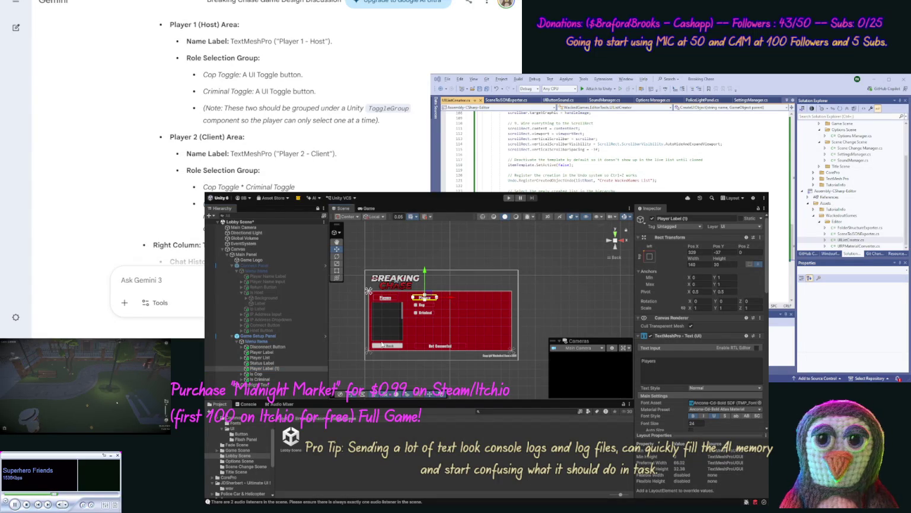
{"action": "left_click", "coordinate": [683, 363]}
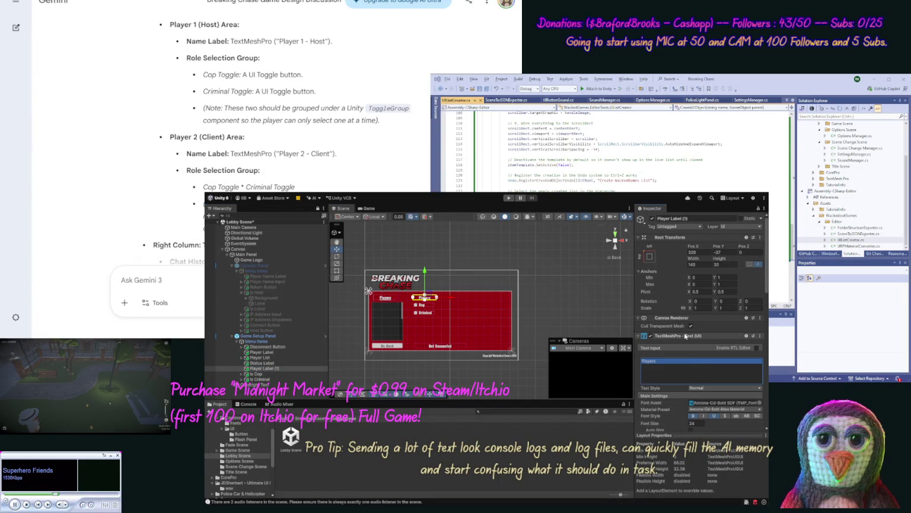
{"action": "type", "text": "Roles"}
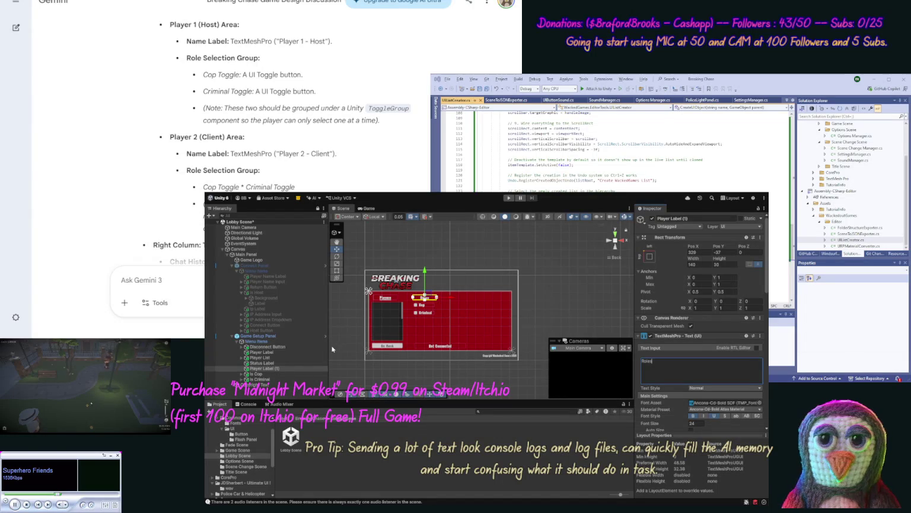
Rename the copied heading object to Roles Label.
{"action": "left_click", "coordinate": [270, 370]}
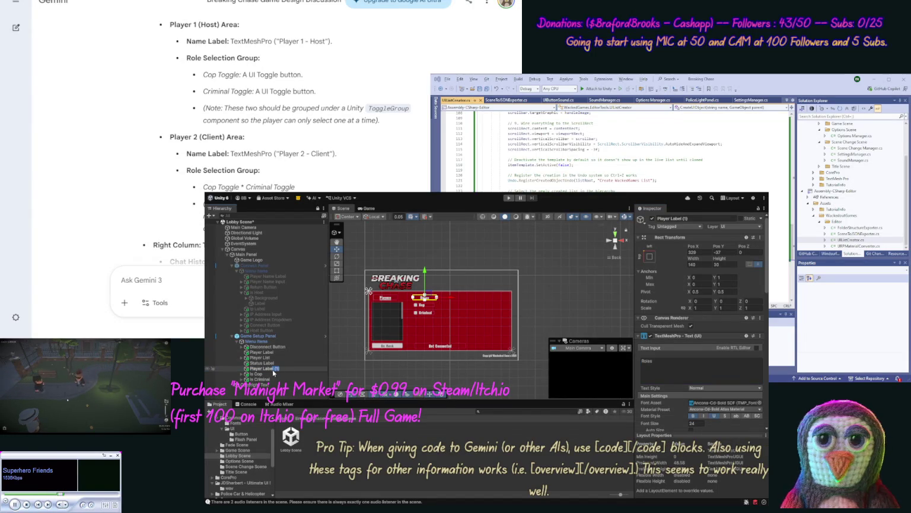
{"action": "key", "text": "BackSpace"}
{"action": "key", "text": "BackSpace"}
{"action": "key", "text": "BackSpace"}
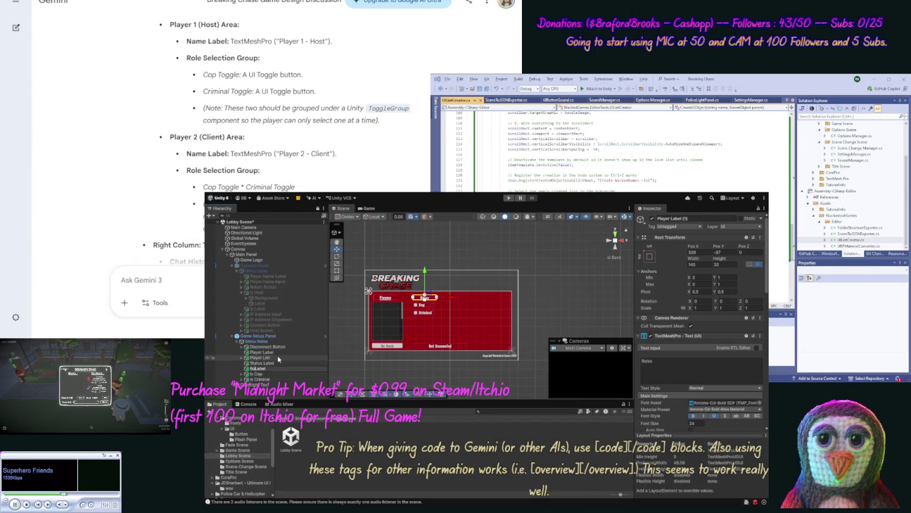
{"action": "type", "text": "les"}
{"action": "key", "text": "Return"}
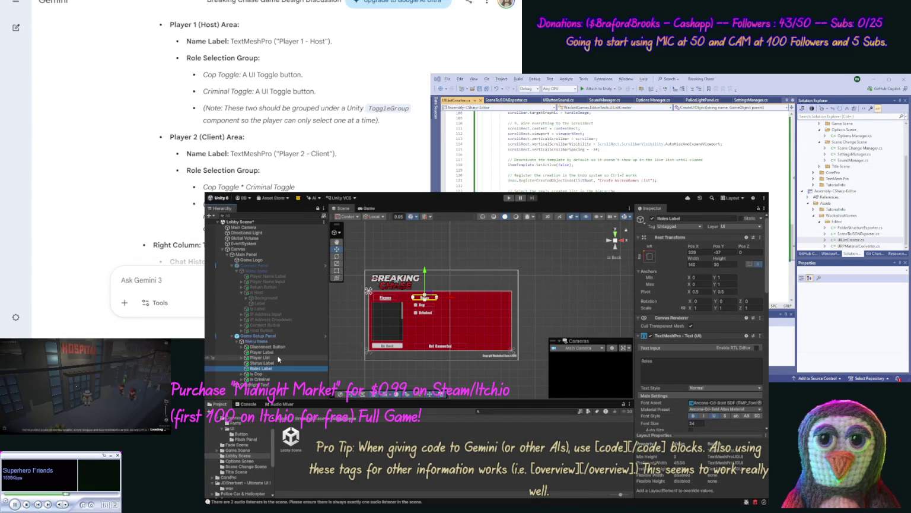
{"action": "left_click", "coordinate": [537, 354]}
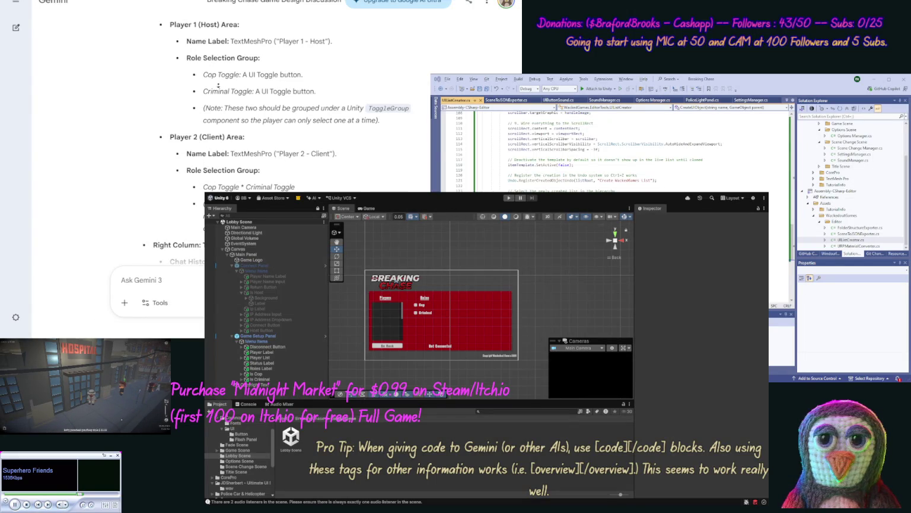
{"action": "scroll", "coordinate": [216, 79], "scroll_direction": "down", "scroll_amount": 3}
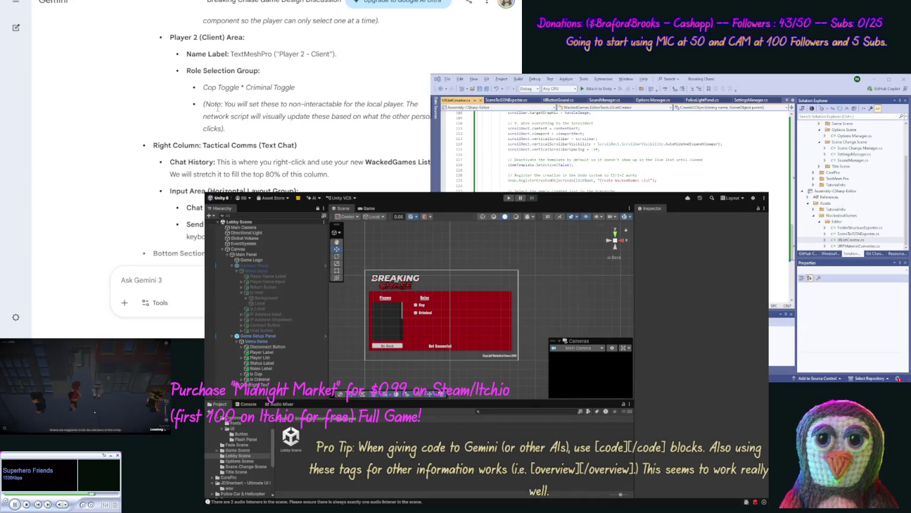
{"action": "scroll", "coordinate": [217, 109], "scroll_direction": "up", "scroll_amount": 3}
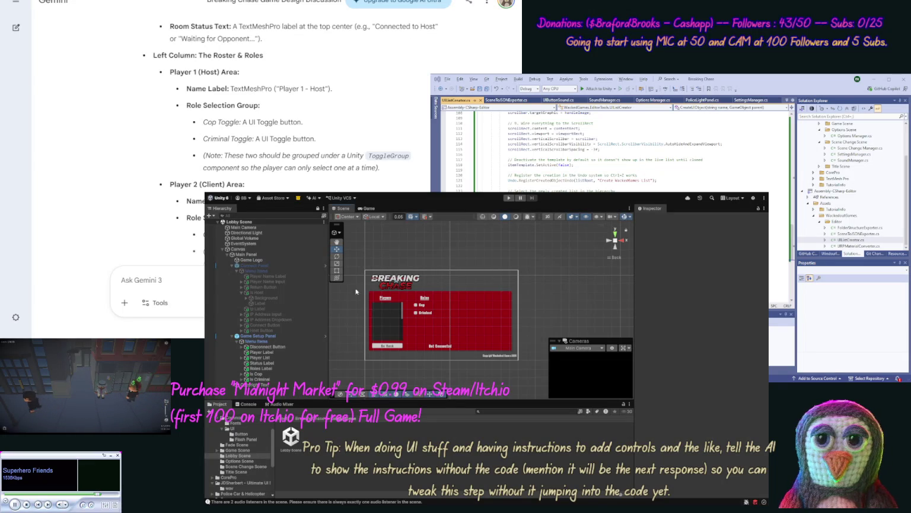
Enable Allow Switch Off in the Is Cop toggle's Toggle Group component.
{"action": "left_click", "coordinate": [261, 374]}
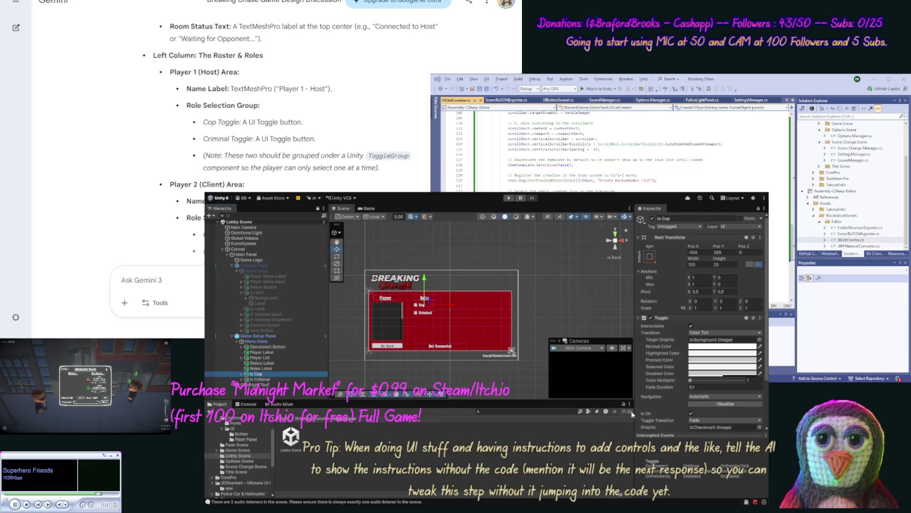
{"action": "scroll", "coordinate": [762, 416], "scroll_direction": "down", "scroll_amount": 5}
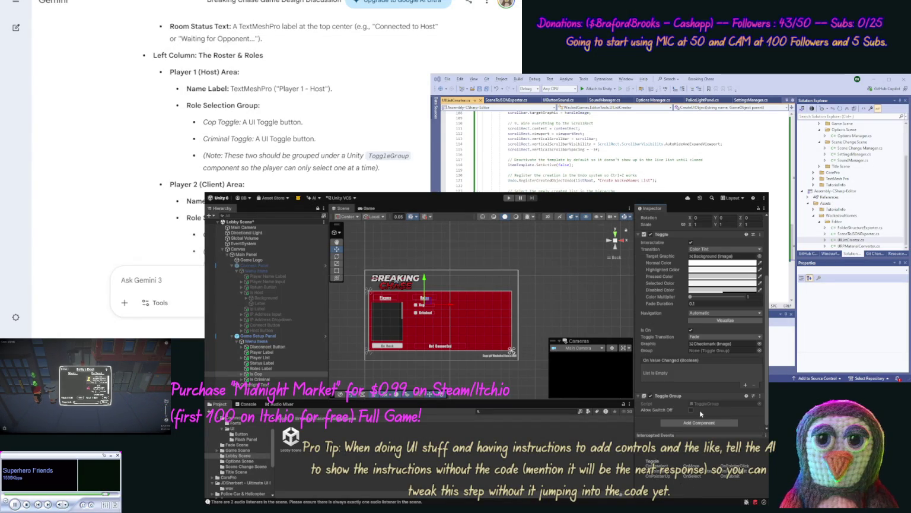
{"action": "left_click", "coordinate": [692, 410]}
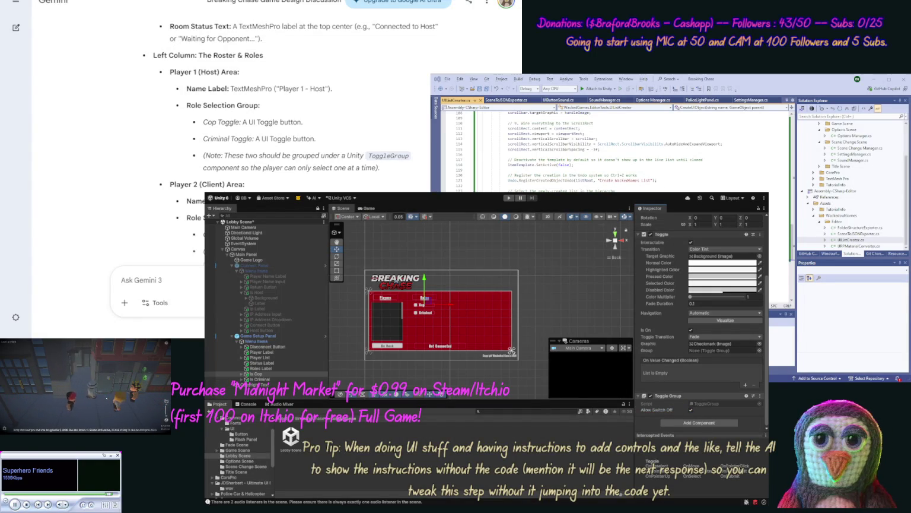
{"action": "left_click", "coordinate": [261, 379]}
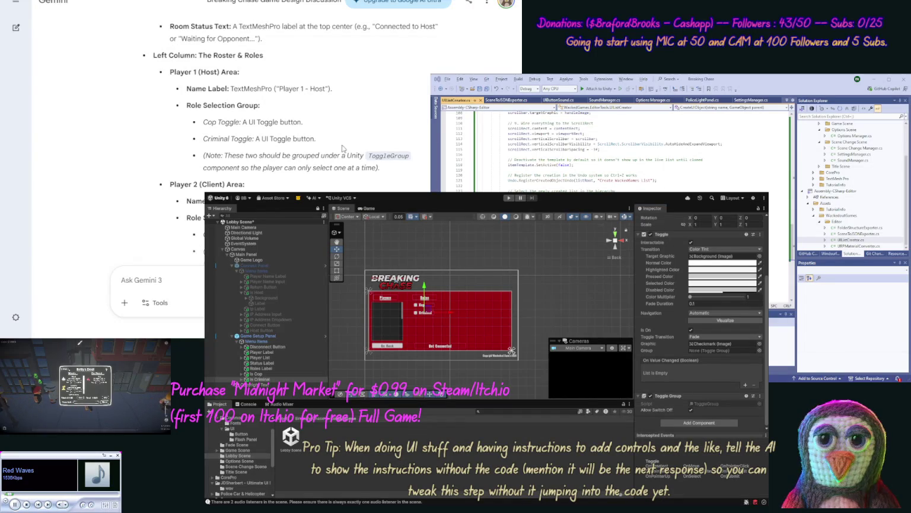
Ask Gemini 'How do we use "ToggleGroup"?'.
{"action": "double_click", "coordinate": [398, 155]}
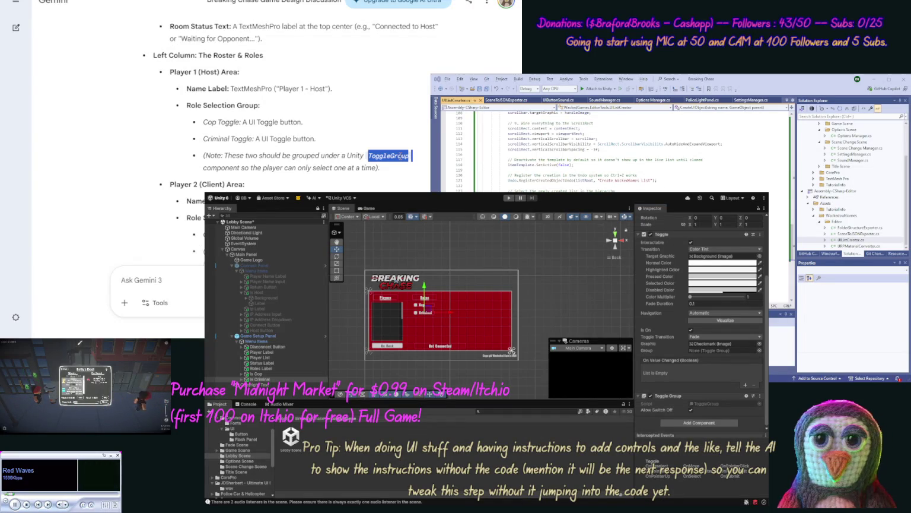
{"action": "left_click", "coordinate": [142, 279]}
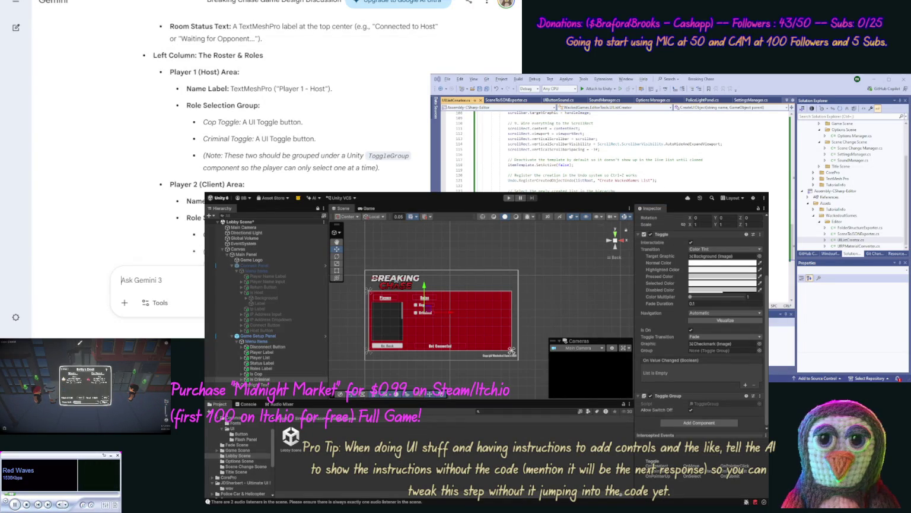
{"action": "type", "text": "How do we use \""}
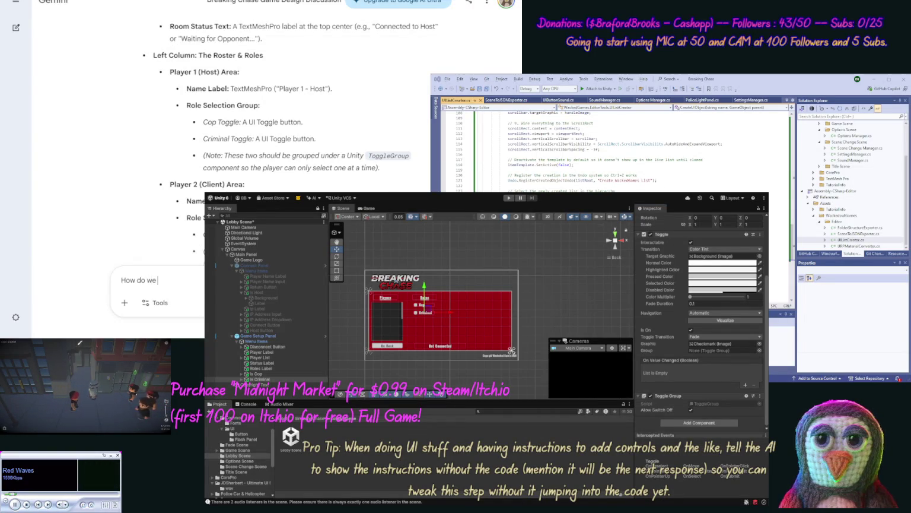
{"action": "type", "text": "ToggleGr"}
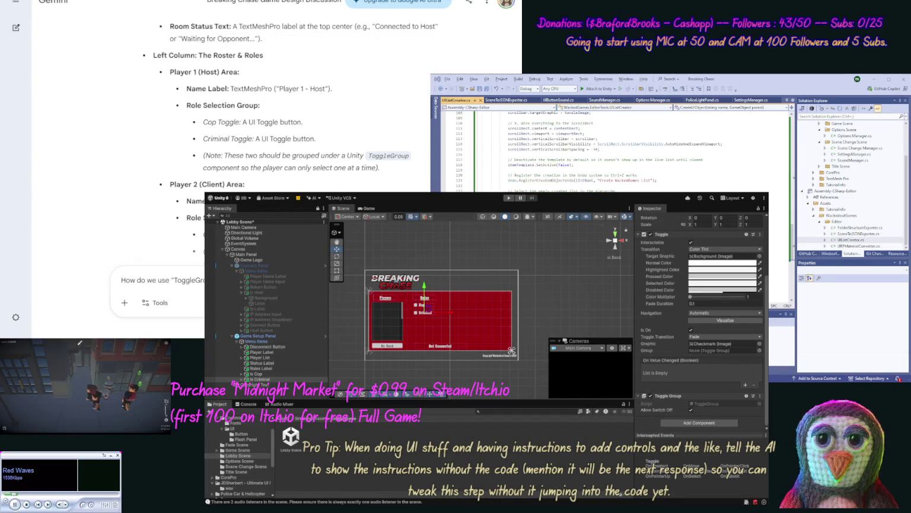
{"action": "key", "text": "Return"}
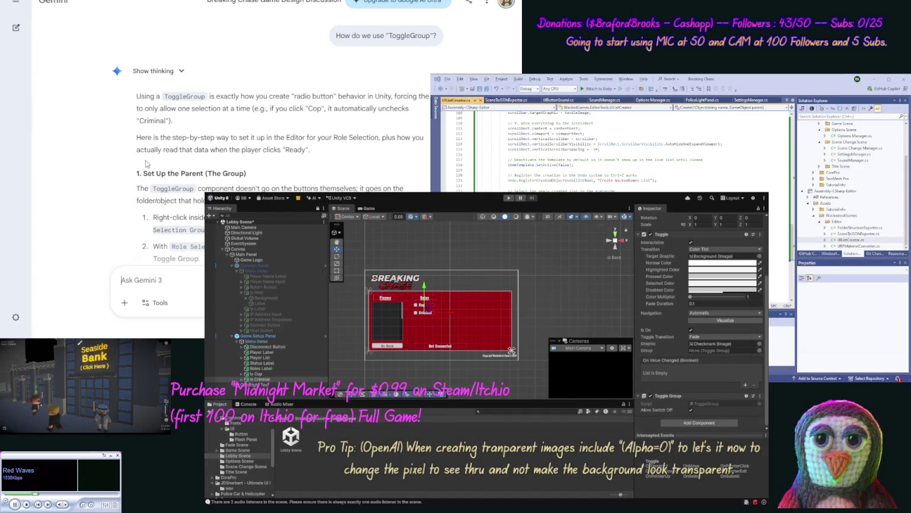
Scroll Gemini's answer to the parent setup steps and select the name Role Selection Group.
{"action": "scroll", "coordinate": [105, 157], "scroll_direction": "down", "scroll_amount": 2}
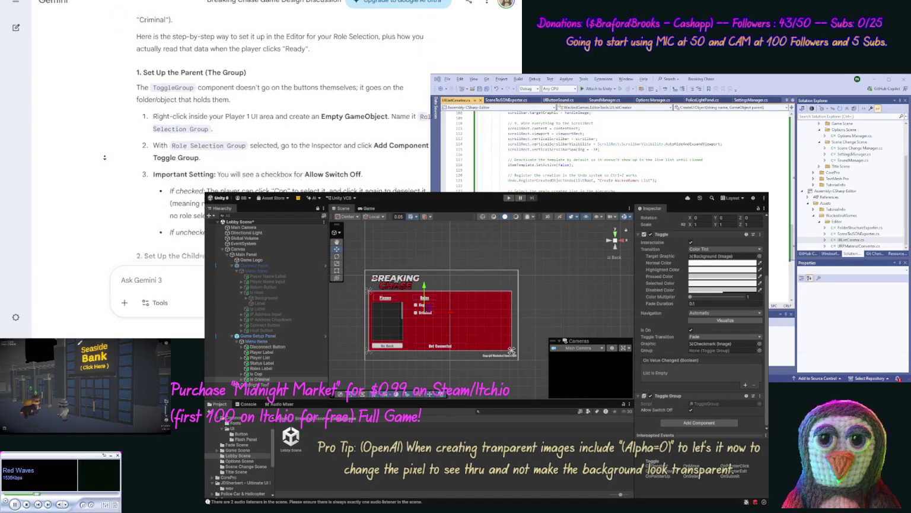
{"action": "scroll", "coordinate": [105, 158], "scroll_direction": "down", "scroll_amount": 1}
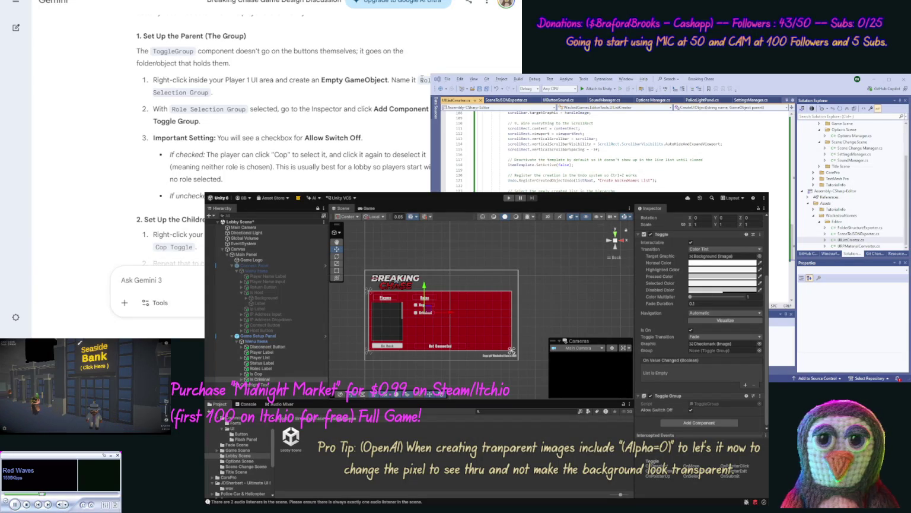
{"action": "left_click_drag", "start_coordinate": [422, 79], "coordinate": [242, 98]}
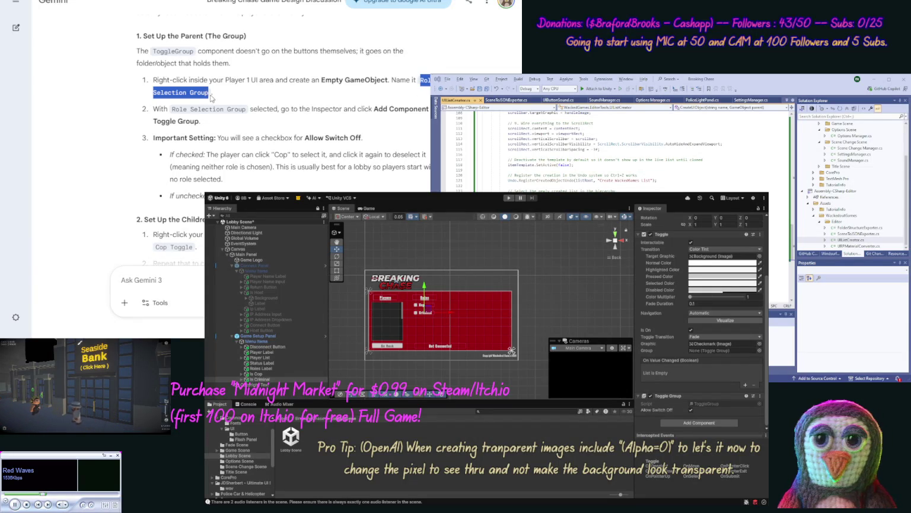
Remove the Toggle Group component from the Is Cop toggle.
{"action": "left_click", "coordinate": [469, 192]}
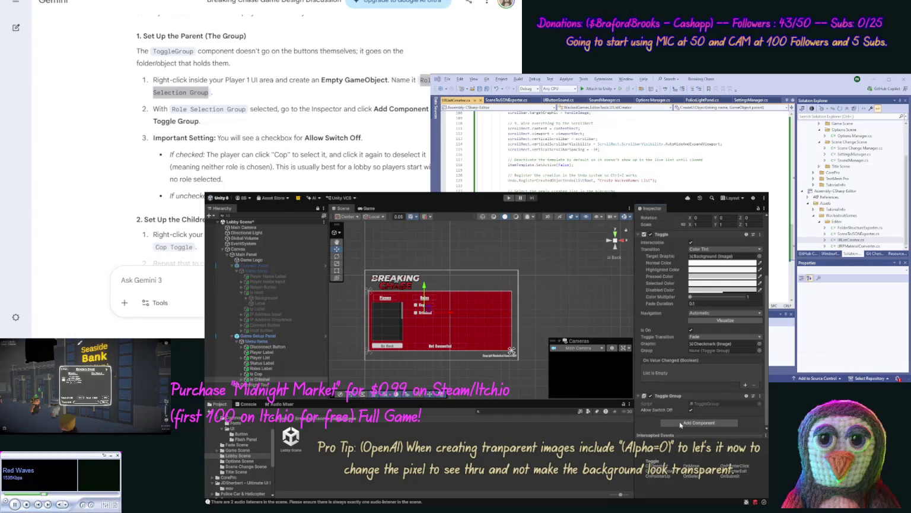
{"action": "left_click", "coordinate": [761, 396]}
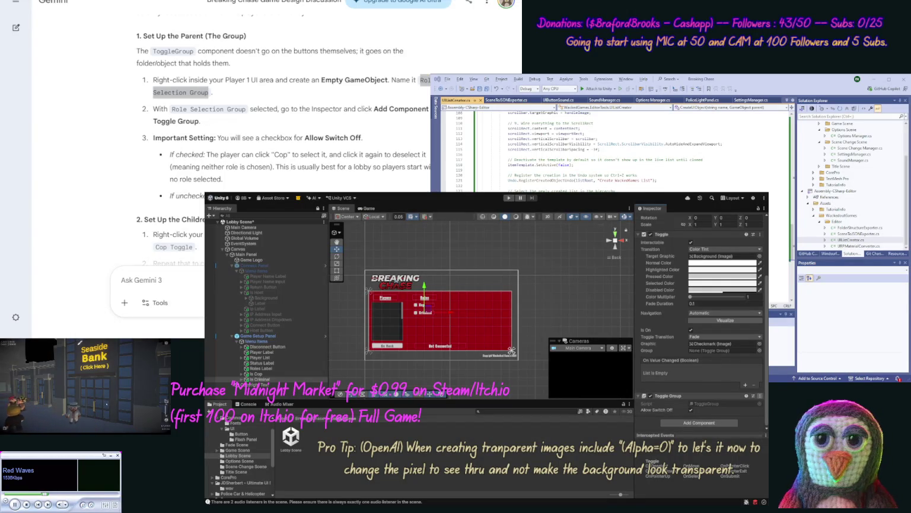
{"action": "left_click", "coordinate": [778, 410]}
{"action": "key", "text": "ctrl+z"}
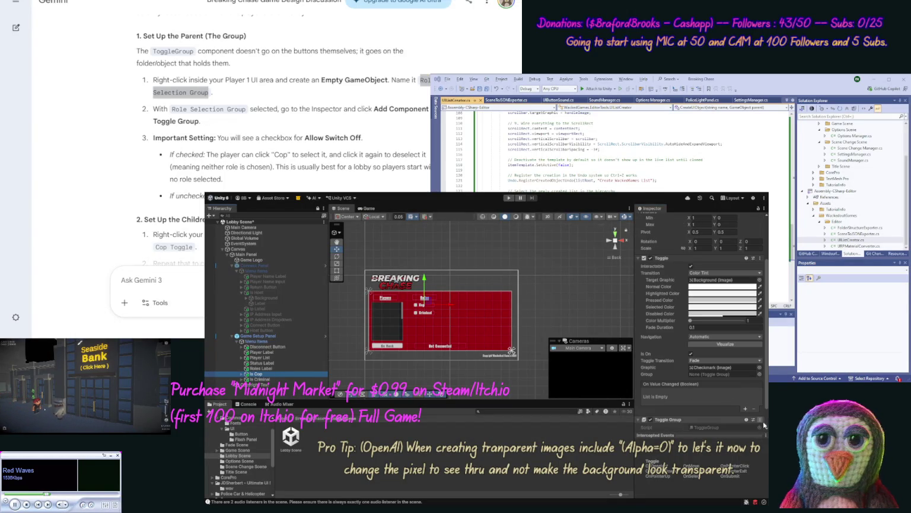
{"action": "key", "text": "ctrl+y"}
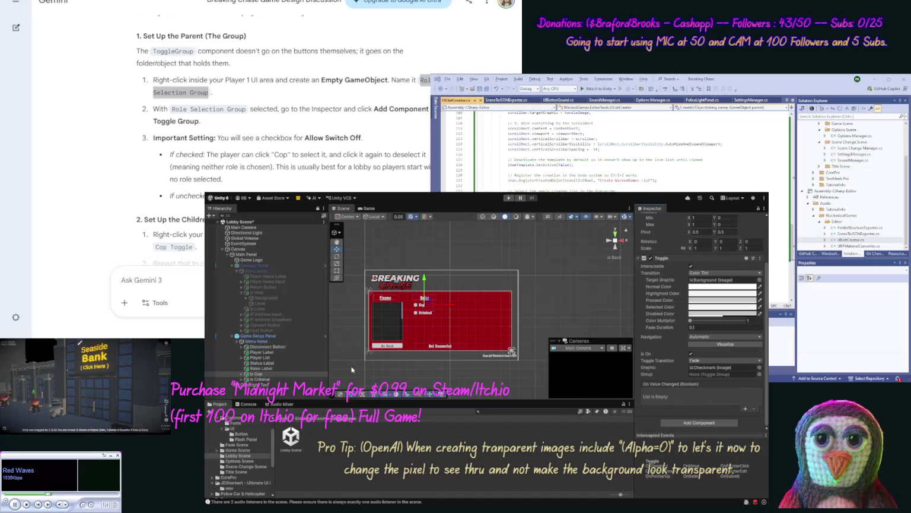
{"action": "left_click", "coordinate": [261, 342]}
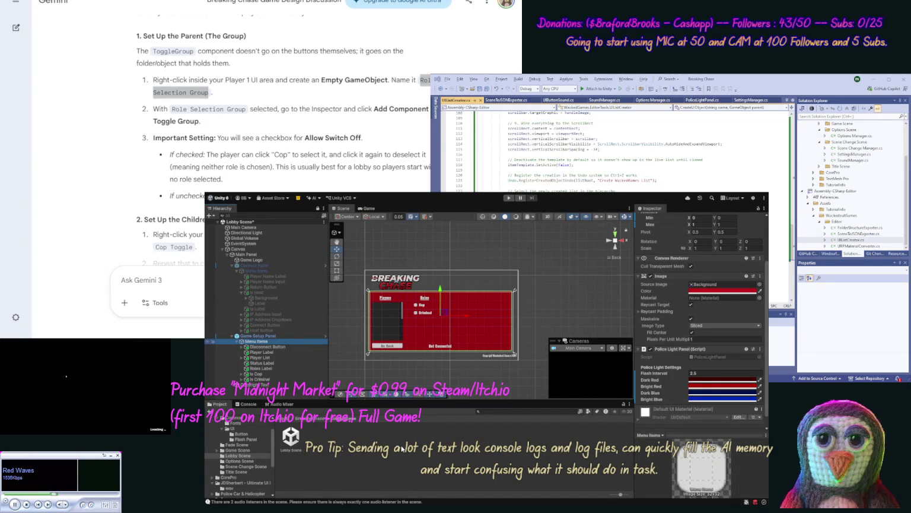
Create a Panel under Menu Items with no source image, centre anchor, and 200 by 200 size.
{"action": "key", "text": "ctrl+z"}
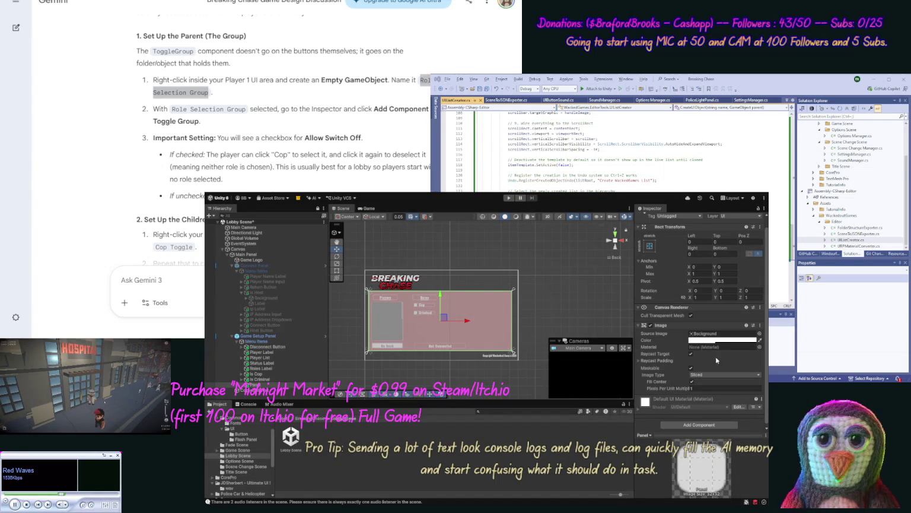
{"action": "key", "text": "Delete"}
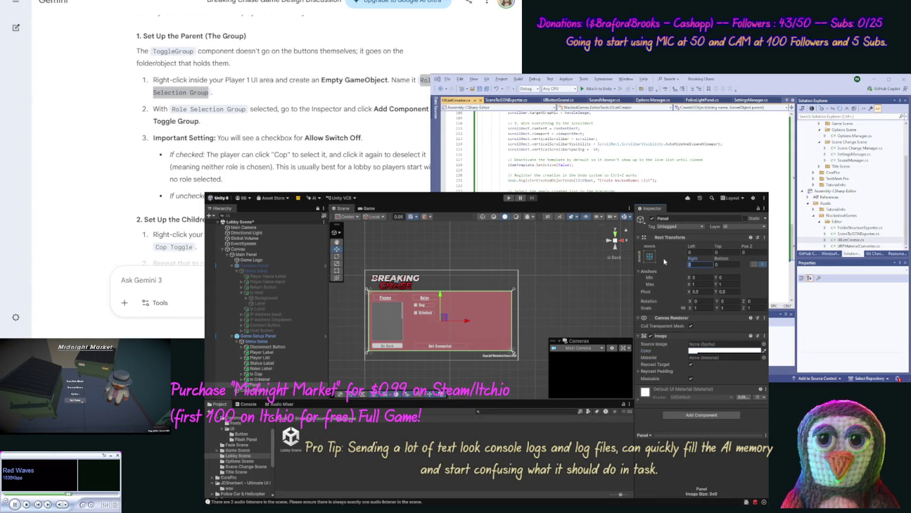
{"action": "key", "text": "ctrl+z"}
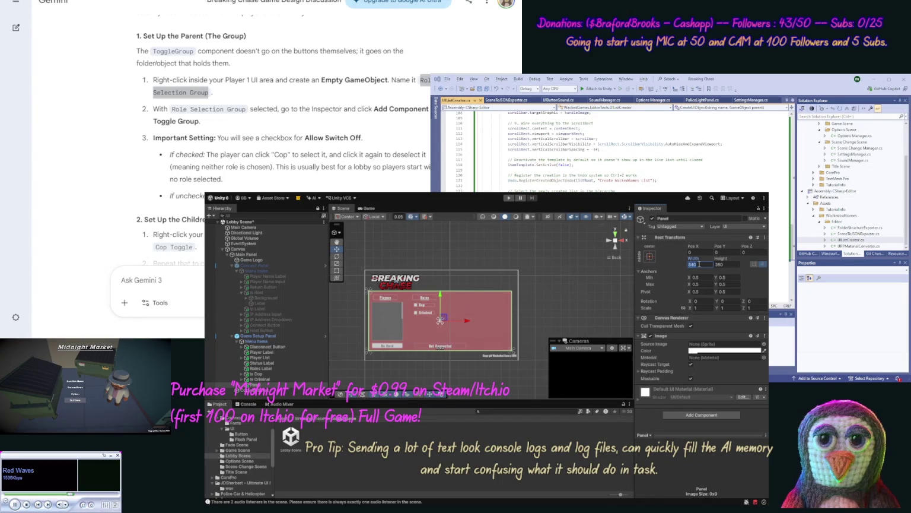
{"action": "type", "text": "220"}
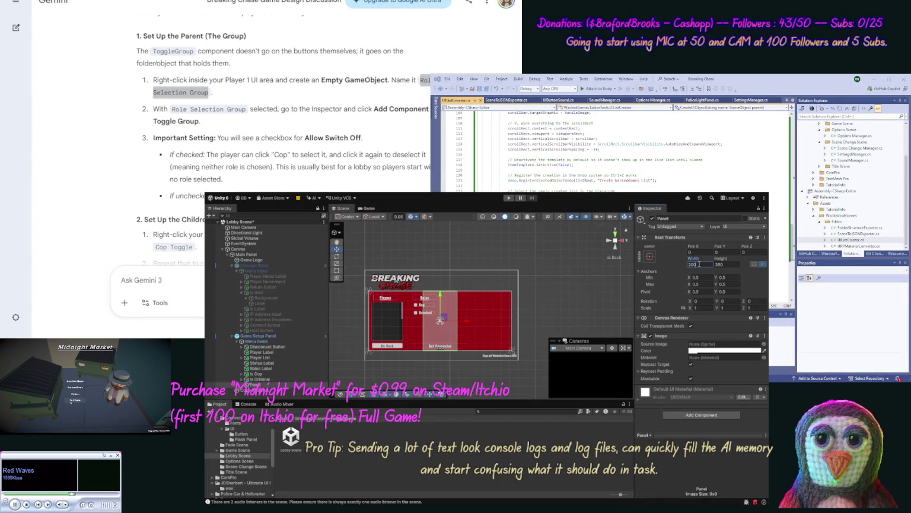
{"action": "key", "text": "Tab"}
{"action": "type", "text": "200"}
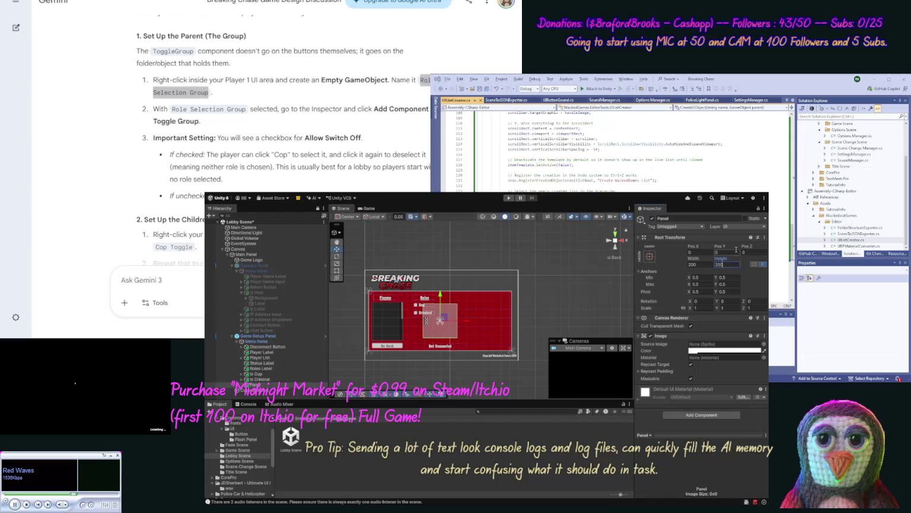
Parent Roles Label, Is Cop and Is Criminal to the new Panel and shift them onto it.
{"action": "left_click", "coordinate": [260, 368]}
{"action": "left_click", "coordinate": [257, 374], "text": "ctrl"}
{"action": "left_click", "coordinate": [259, 379], "text": "ctrl"}
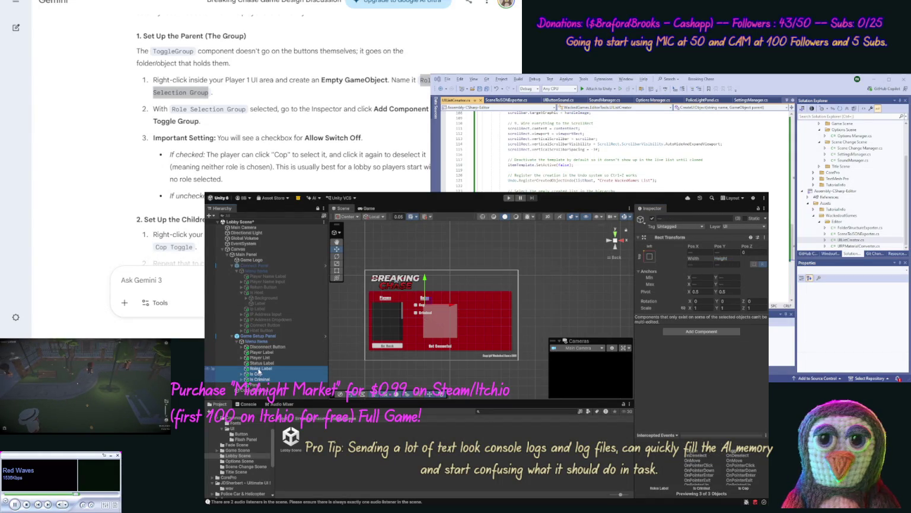
{"action": "left_click_drag", "start_coordinate": [259, 374], "coordinate": [241, 384]}
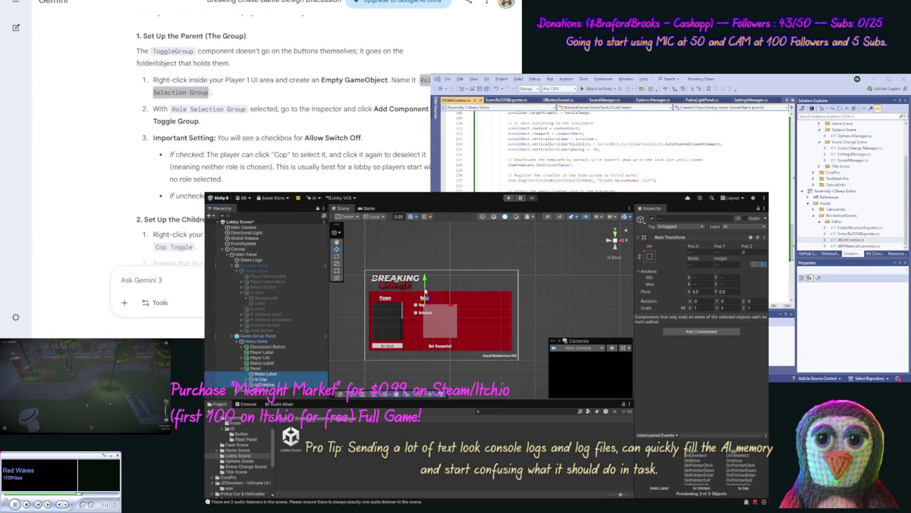
{"action": "mouse_move", "coordinate": [453, 307]}
{"action": "left_mouse_down"}
{"action": "mouse_move", "coordinate": [443, 290]}
{"action": "mouse_move", "coordinate": [442, 299]}
{"action": "left_mouse_up"}
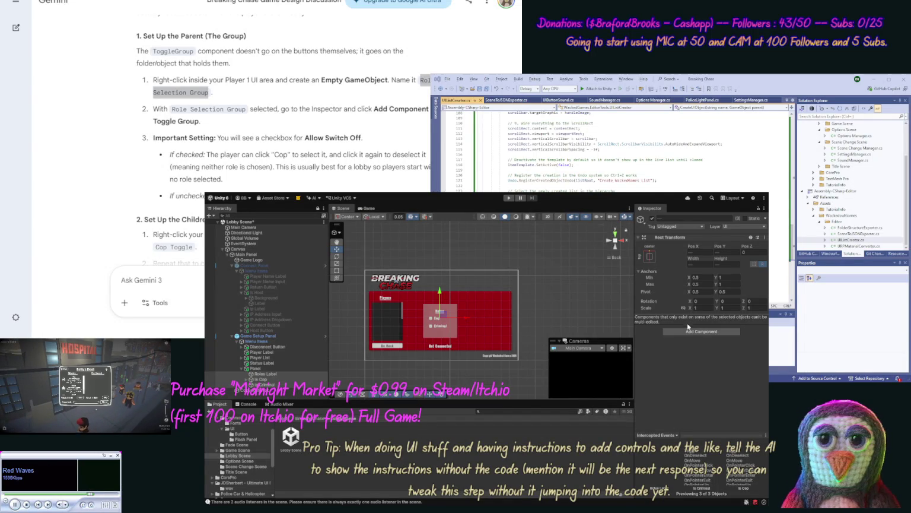
Set Pos X to 0 for Roles Label, Is Cop and Is Criminal to centre them in the panel.
{"action": "left_click", "coordinate": [480, 322]}
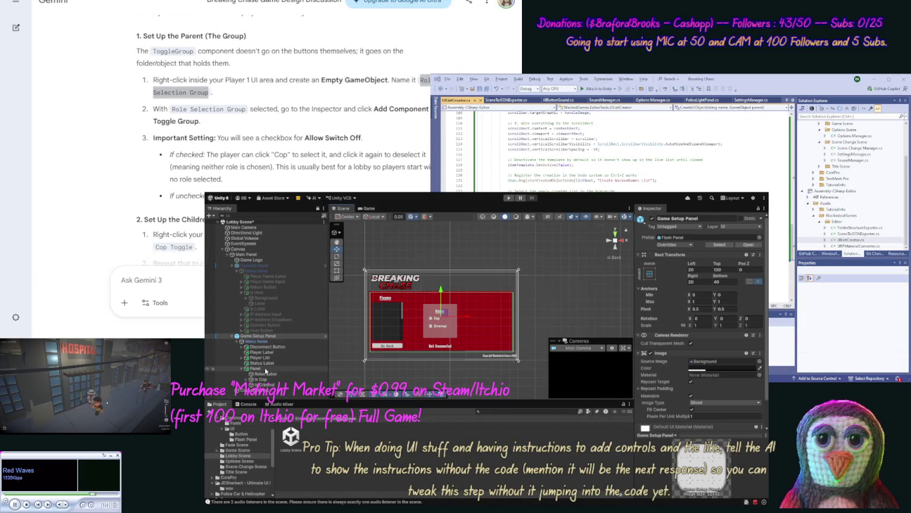
{"action": "left_click", "coordinate": [265, 374]}
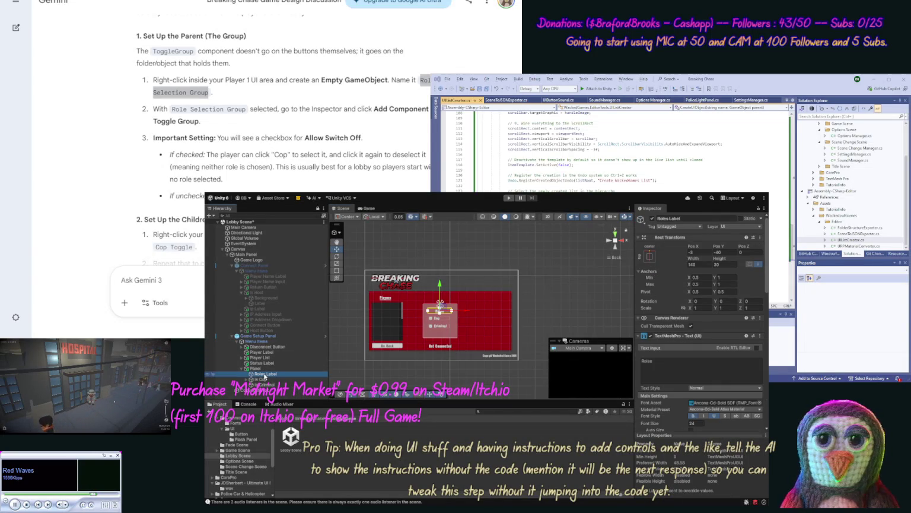
{"action": "left_click", "coordinate": [702, 250]}
{"action": "type", "text": "0"}
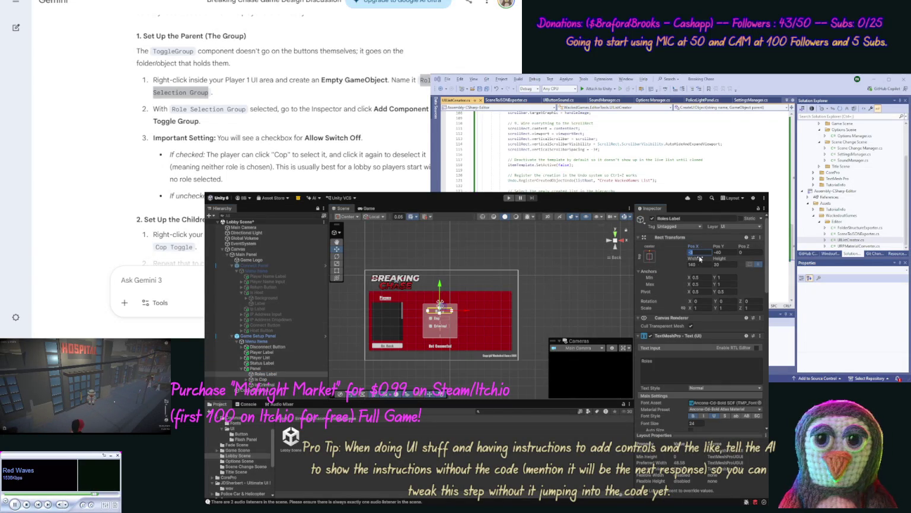
{"action": "left_click", "coordinate": [261, 379]}
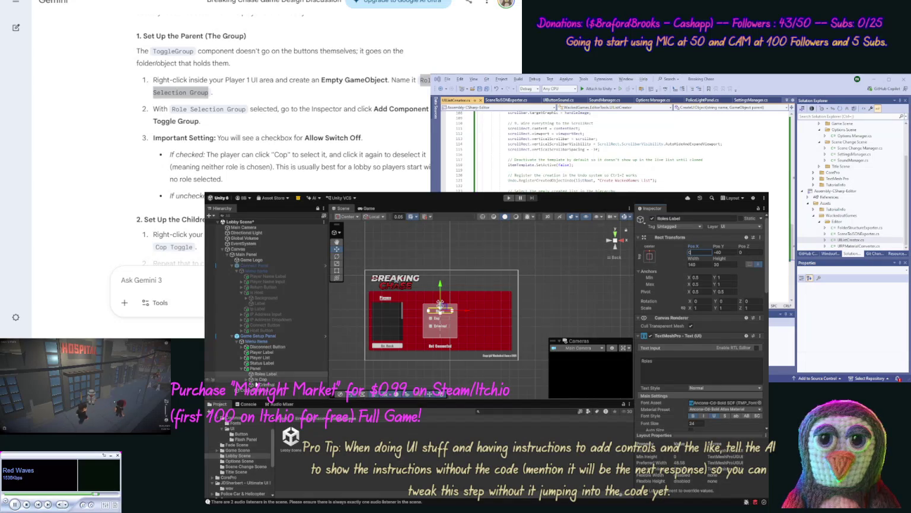
{"action": "left_click", "coordinate": [701, 250]}
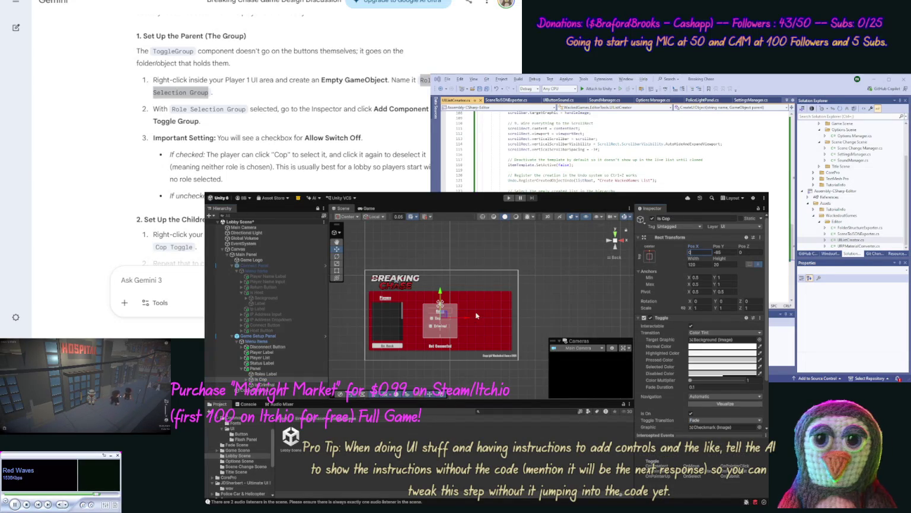
{"action": "left_click", "coordinate": [275, 384]}
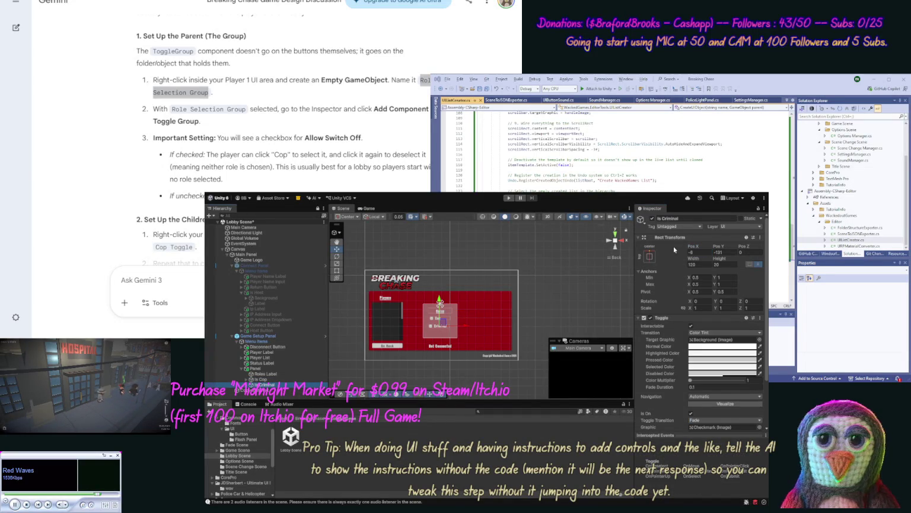
{"action": "left_click", "coordinate": [694, 250]}
{"action": "type", "text": "0"}
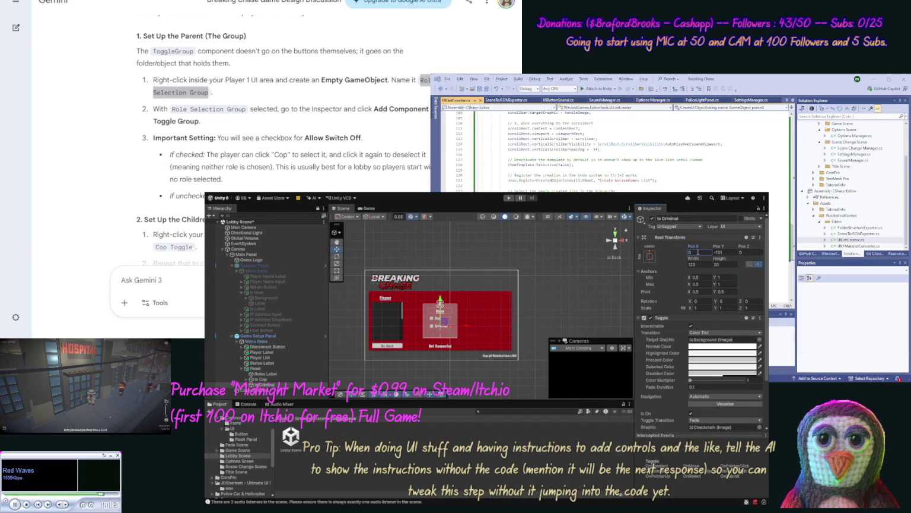
Rename the panel holding the role toggles to 'Role Panel'.
{"action": "left_click", "coordinate": [291, 368]}
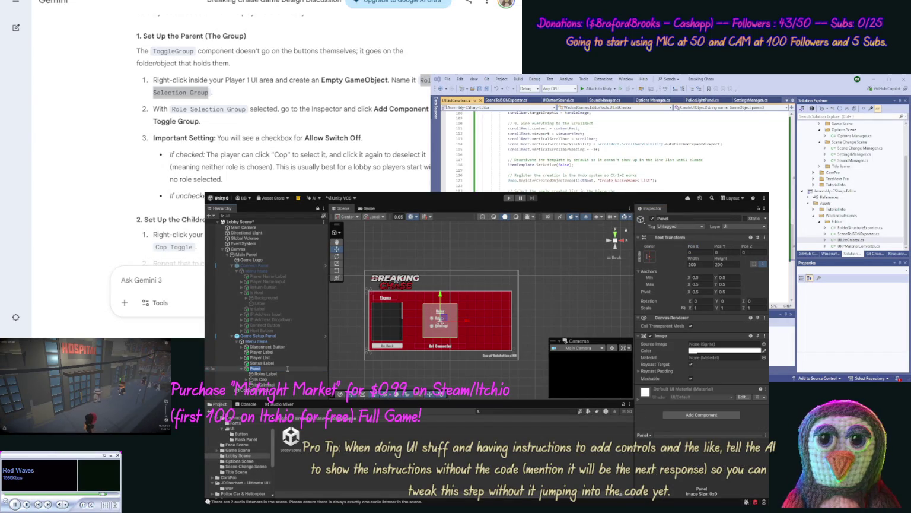
{"action": "type", "text": "Role"}
{"action": "key", "text": "Return"}
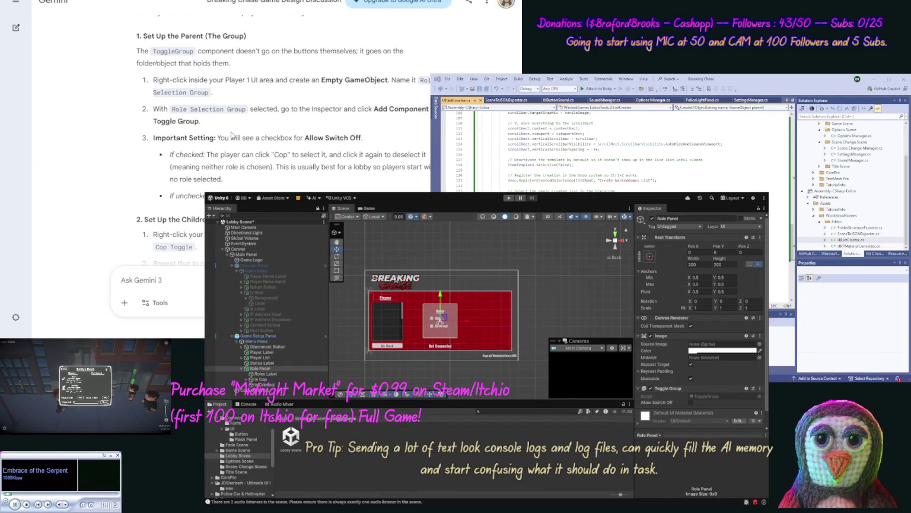
{"action": "scroll", "coordinate": [221, 119], "scroll_direction": "down", "scroll_amount": 3}
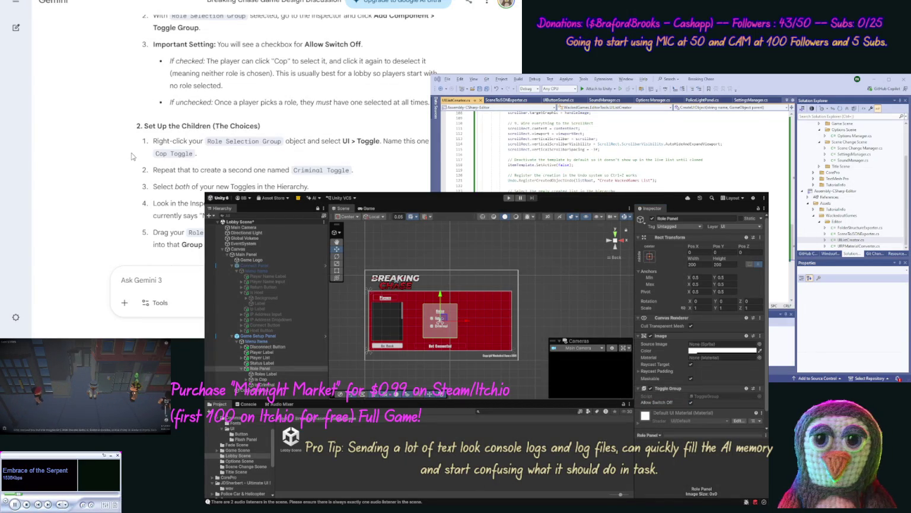
Scroll Gemini to the 'Set Up the Children' and 'Initialization Gotcha' sections, then select Is Cop.
{"action": "scroll", "coordinate": [129, 166], "scroll_direction": "down", "scroll_amount": 3}
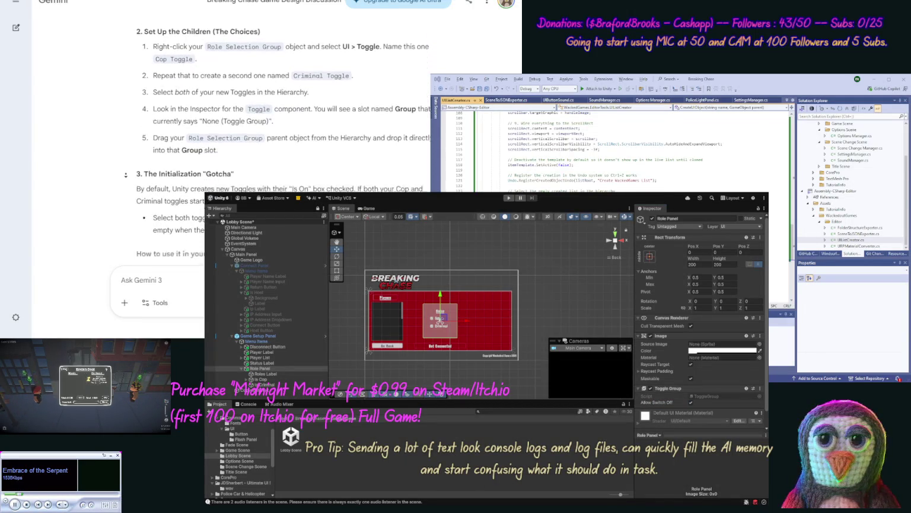
{"action": "scroll", "coordinate": [314, 49], "scroll_direction": "down", "scroll_amount": 1}
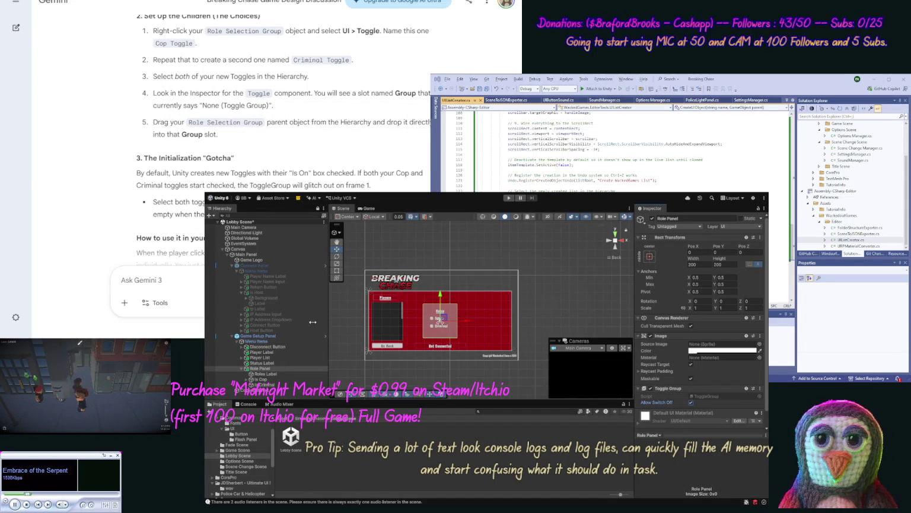
{"action": "left_click", "coordinate": [283, 379]}
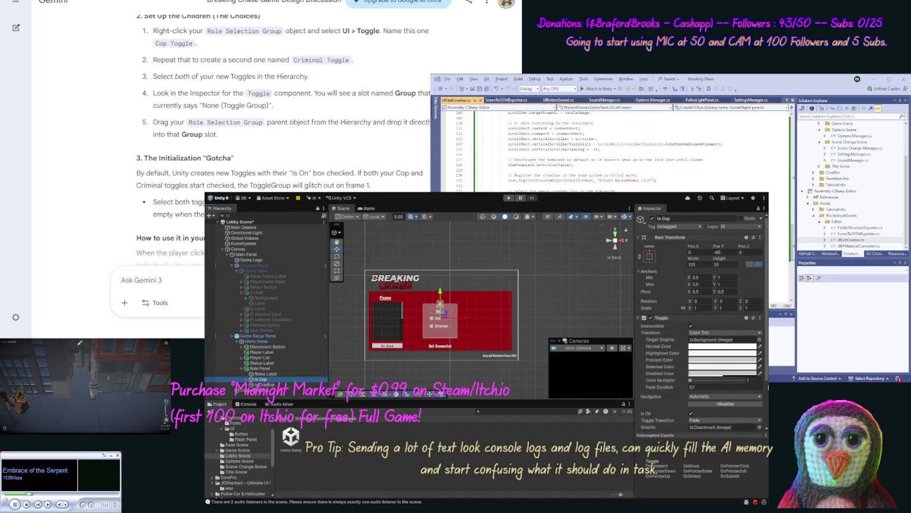
Drag Role Panel into the Is Cop toggle's Group slot so it joins that Toggle Group.
{"action": "scroll", "coordinate": [700, 356], "scroll_direction": "down", "scroll_amount": 2}
{"action": "scroll", "coordinate": [764, 404], "scroll_direction": "down", "scroll_amount": 3}
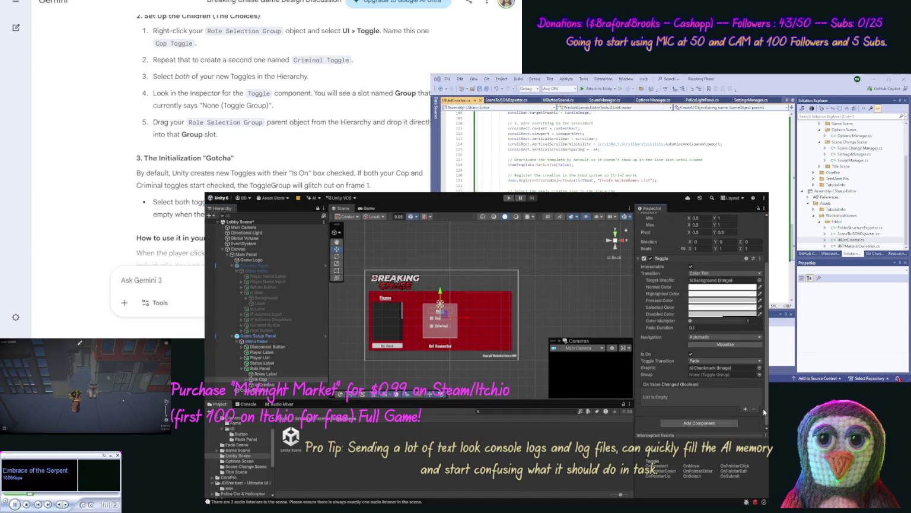
{"action": "left_click_drag", "start_coordinate": [289, 371], "coordinate": [696, 374]}
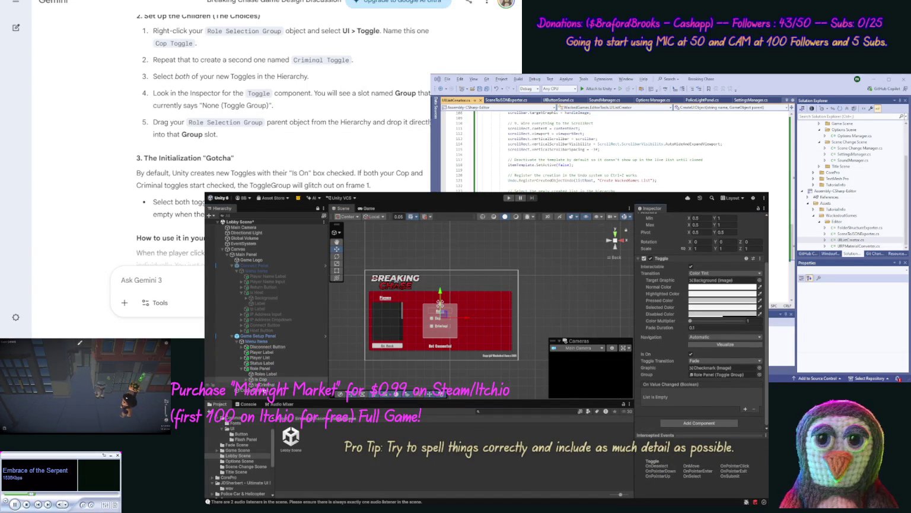
{"action": "left_click", "coordinate": [711, 374]}
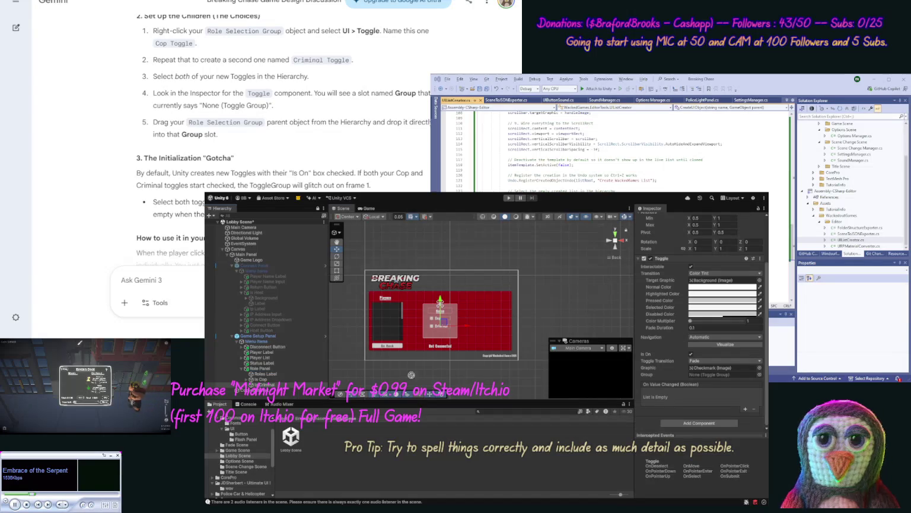
{"action": "key", "text": "Delete"}
{"action": "key", "text": "ctrl+z"}
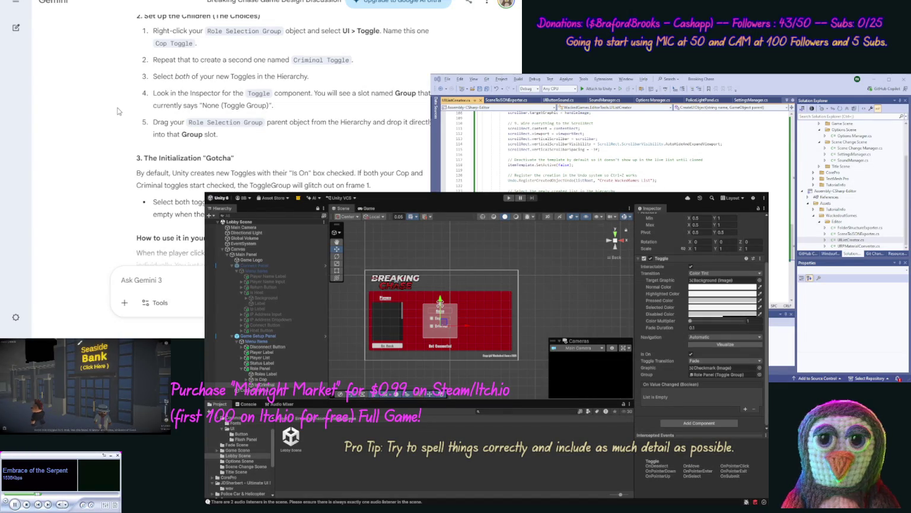
Uncheck Is On for the Is Cop toggle and collapse Is Host in the Hierarchy.
{"action": "scroll", "coordinate": [116, 119], "scroll_direction": "down", "scroll_amount": 2}
{"action": "scroll", "coordinate": [115, 128], "scroll_direction": "down", "scroll_amount": 2}
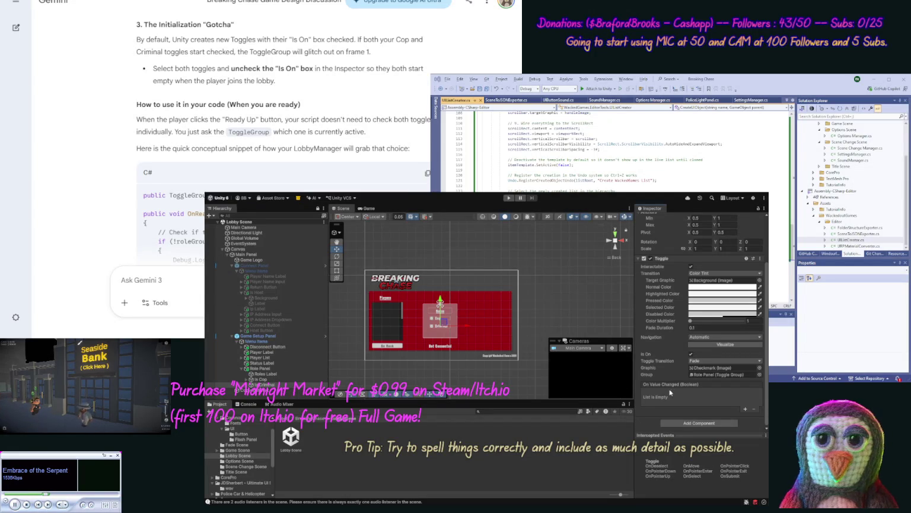
{"action": "left_click", "coordinate": [691, 354]}
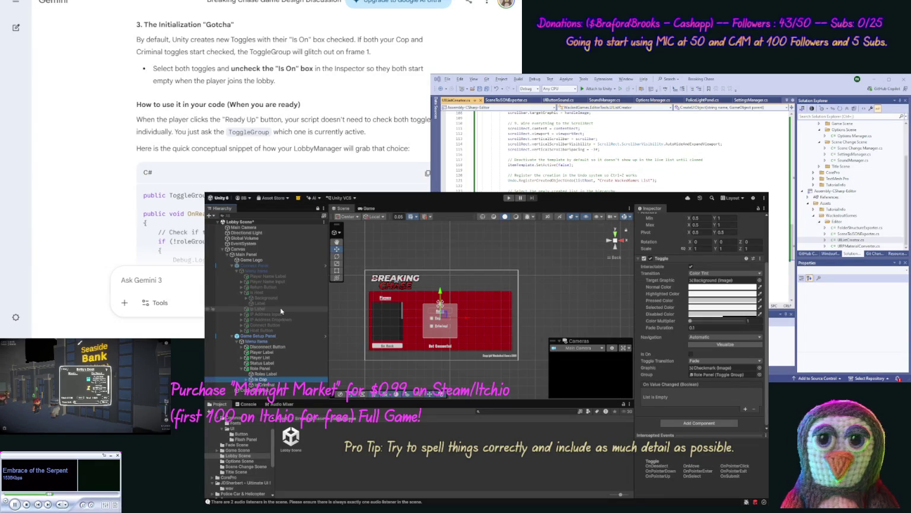
{"action": "left_click", "coordinate": [282, 293]}
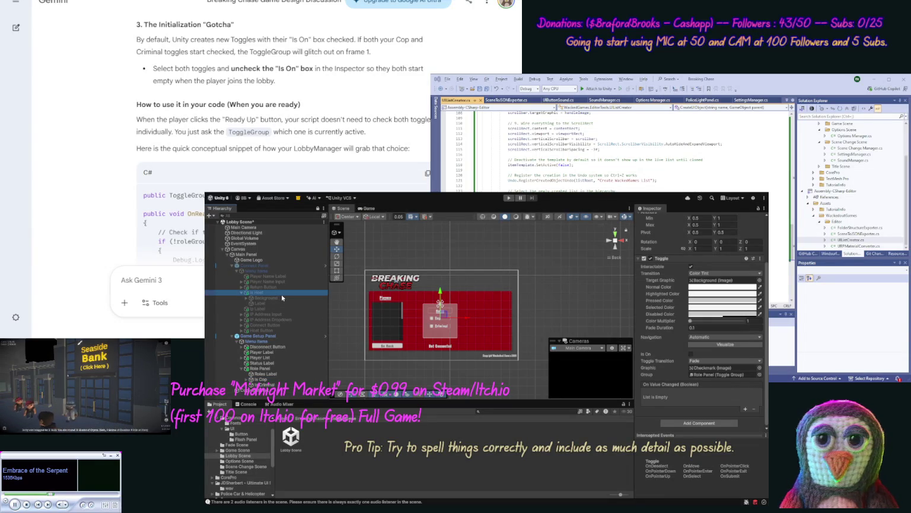
{"action": "left_click", "coordinate": [241, 293]}
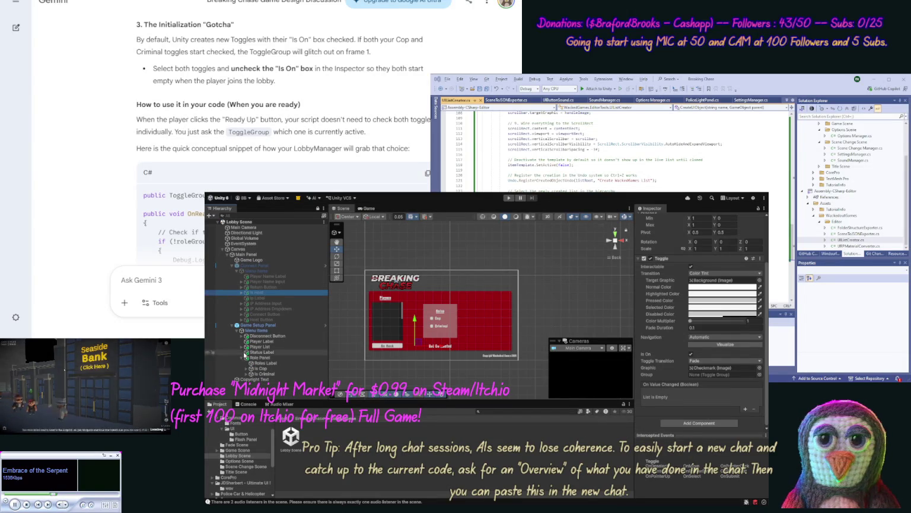
Shift Role Panel left beside the player list and adjust the Roles Label's Pos Y.
{"action": "left_click", "coordinate": [261, 358]}
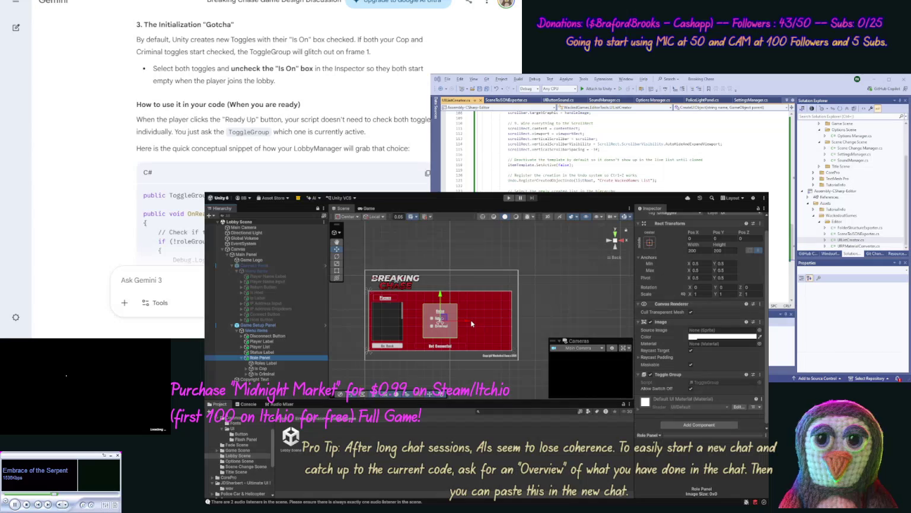
{"action": "left_click_drag", "start_coordinate": [465, 319], "coordinate": [446, 319]}
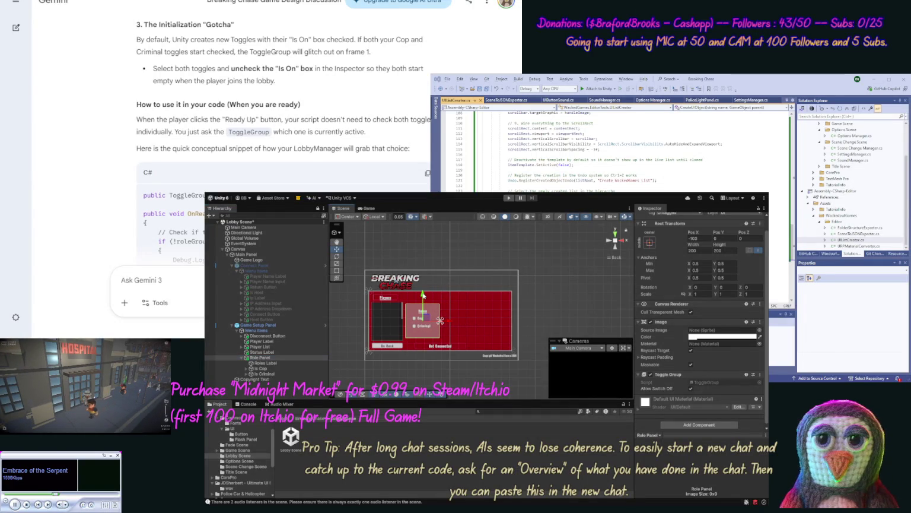
{"action": "left_click", "coordinate": [274, 363]}
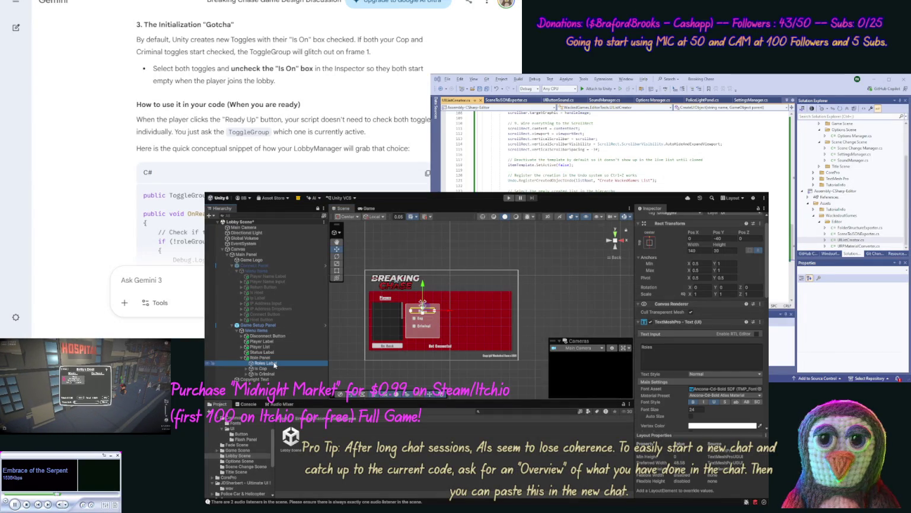
{"action": "left_click", "coordinate": [720, 238]}
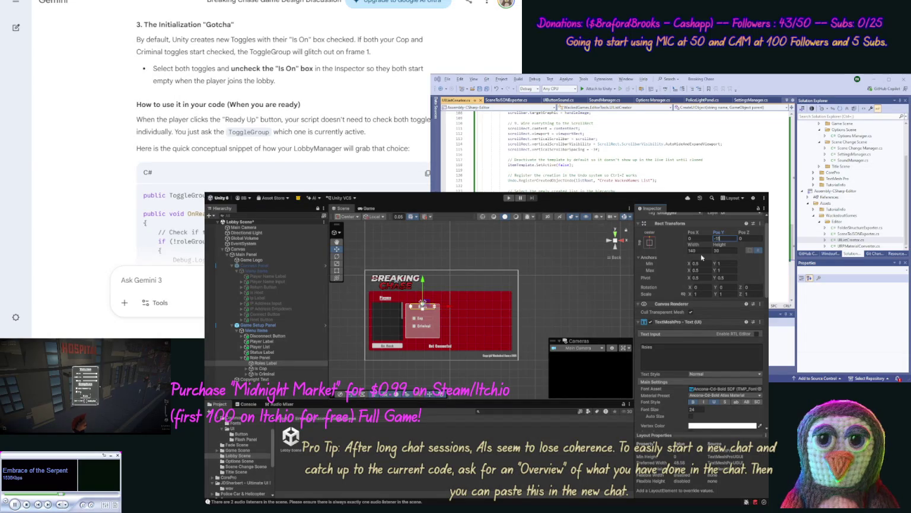
Adjust the Pos Y of the Is Cop and Is Criminal toggles, entering -40 for Is Criminal.
{"action": "left_click", "coordinate": [280, 369]}
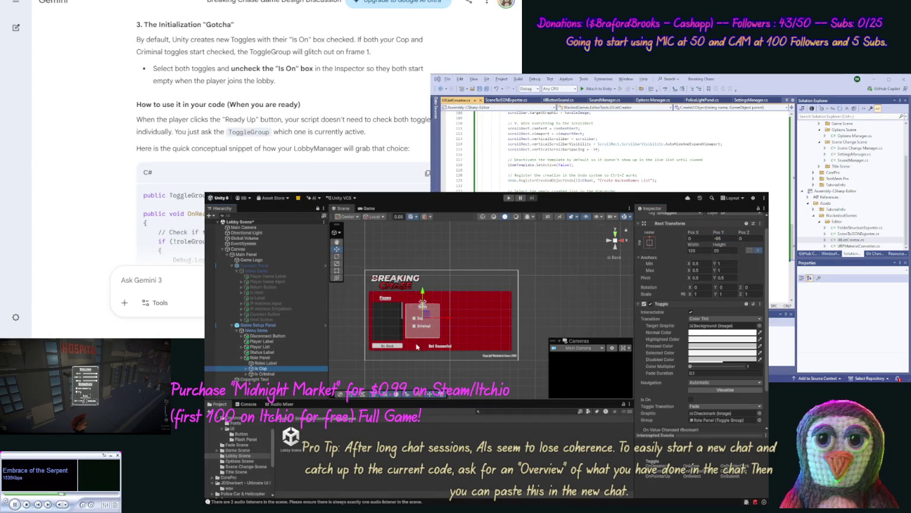
{"action": "left_click", "coordinate": [724, 239]}
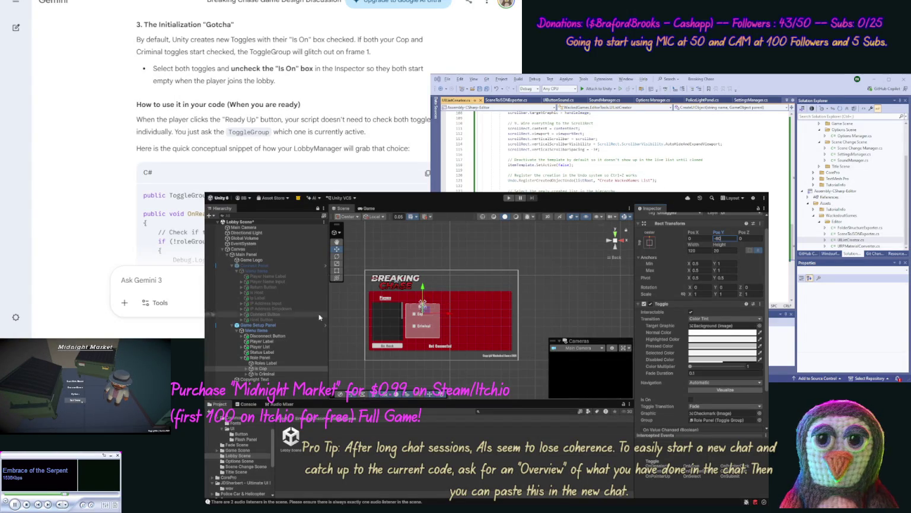
{"action": "left_click", "coordinate": [282, 375]}
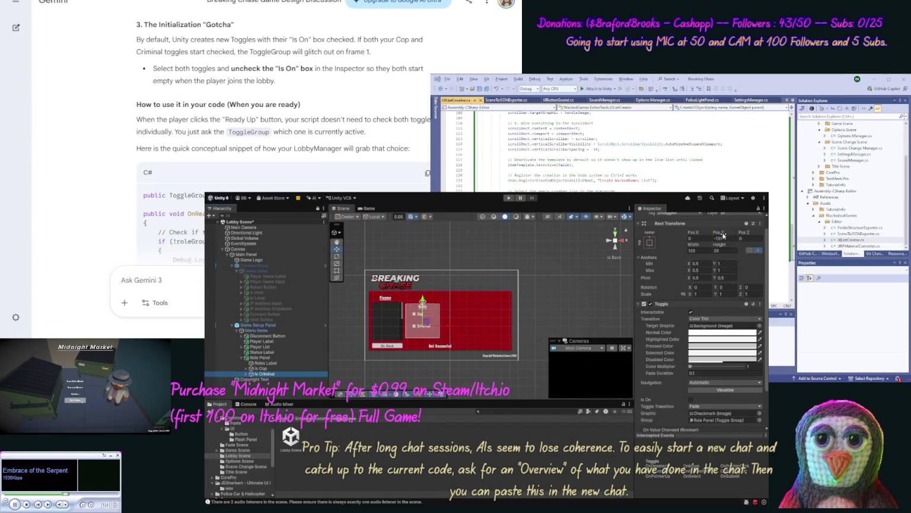
{"action": "left_click", "coordinate": [723, 238]}
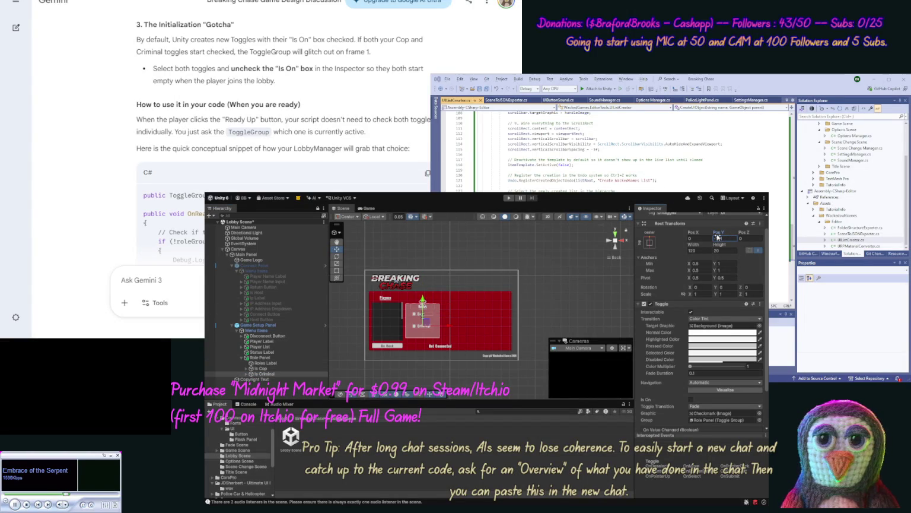
{"action": "type", "text": "-40"}
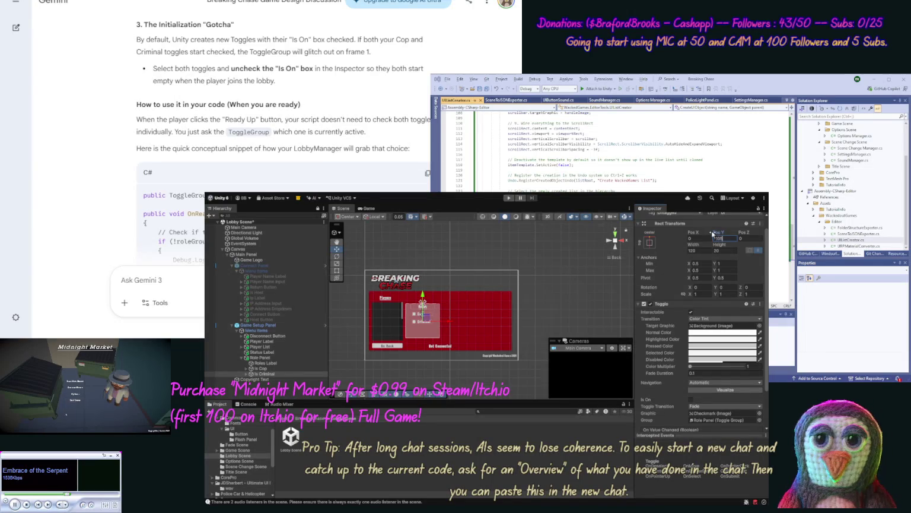
{"action": "left_click", "coordinate": [261, 358]}
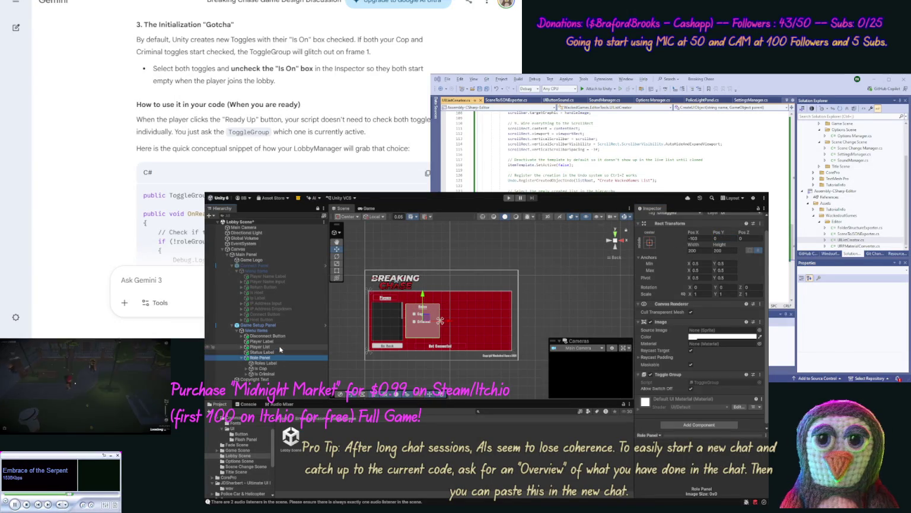
{"action": "left_click", "coordinate": [280, 348]}
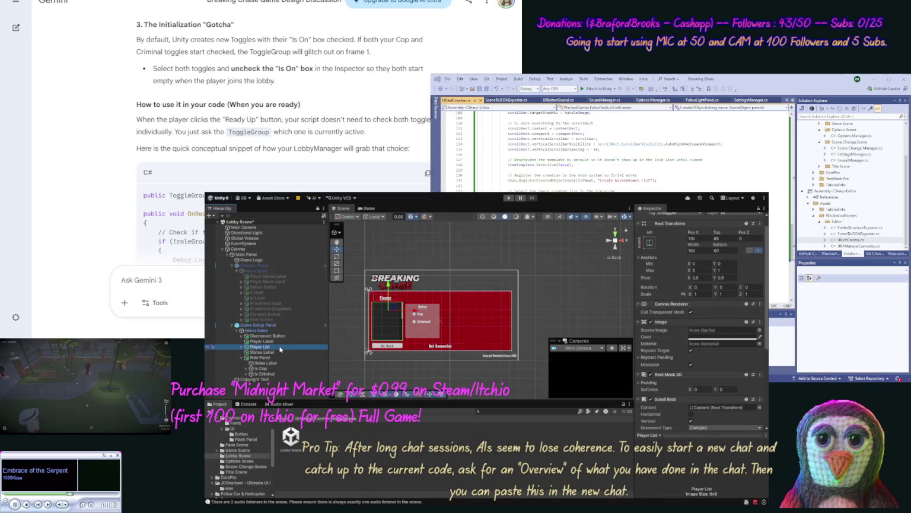
Anchor the Role Panel to the top and set its Pos Y to -65.
{"action": "left_click", "coordinate": [275, 357]}
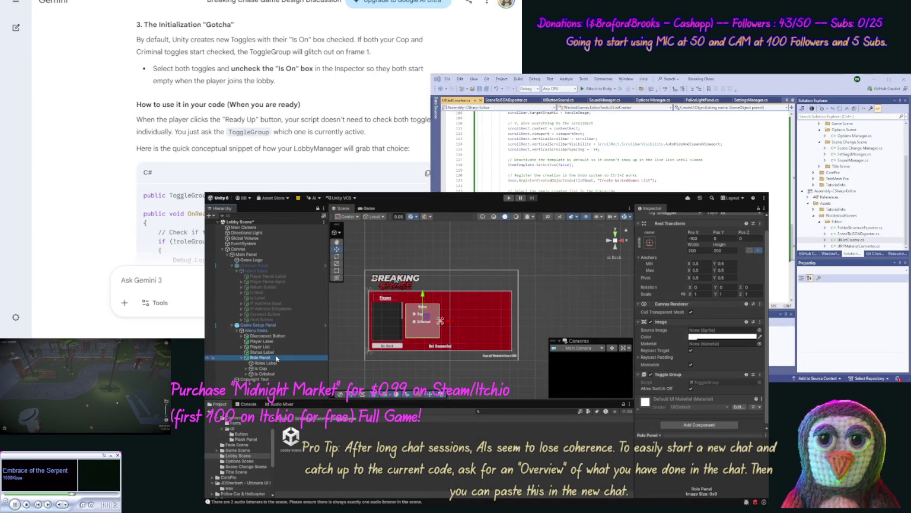
{"action": "left_click", "coordinate": [649, 243]}
{"action": "left_click", "coordinate": [686, 295]}
{"action": "left_click", "coordinate": [727, 239]}
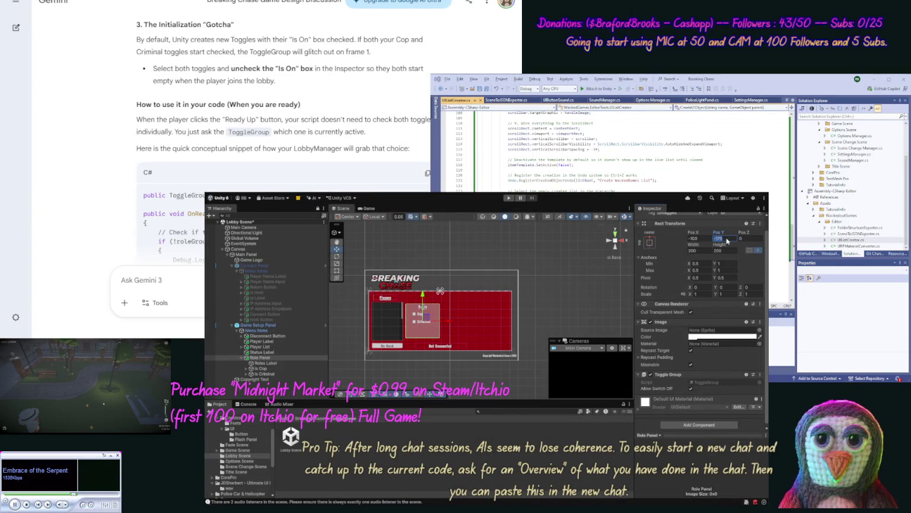
{"action": "type", "text": "-65"}
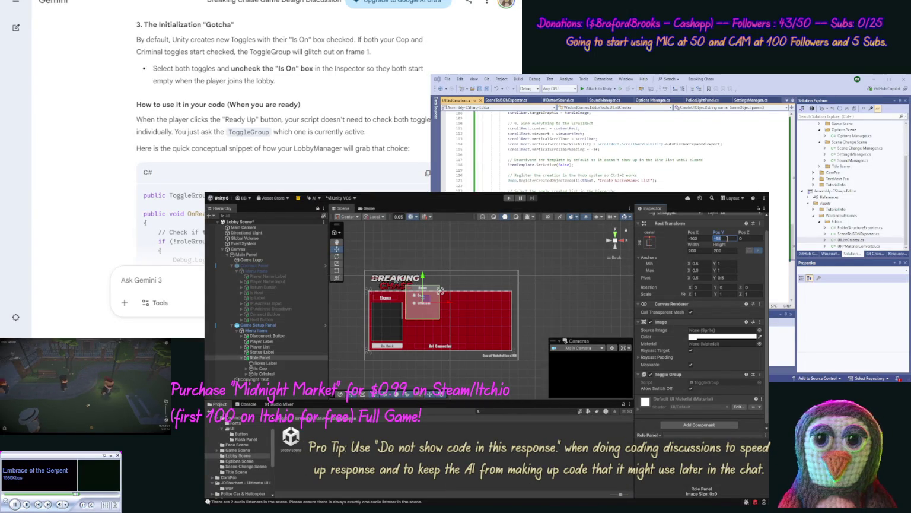
Lower the Role Panel to Pos Y -100 with height 150, then save the Lobby Scene.
{"action": "left_click_drag", "start_coordinate": [423, 279], "coordinate": [423, 285]}
{"action": "left_click", "coordinate": [721, 238]}
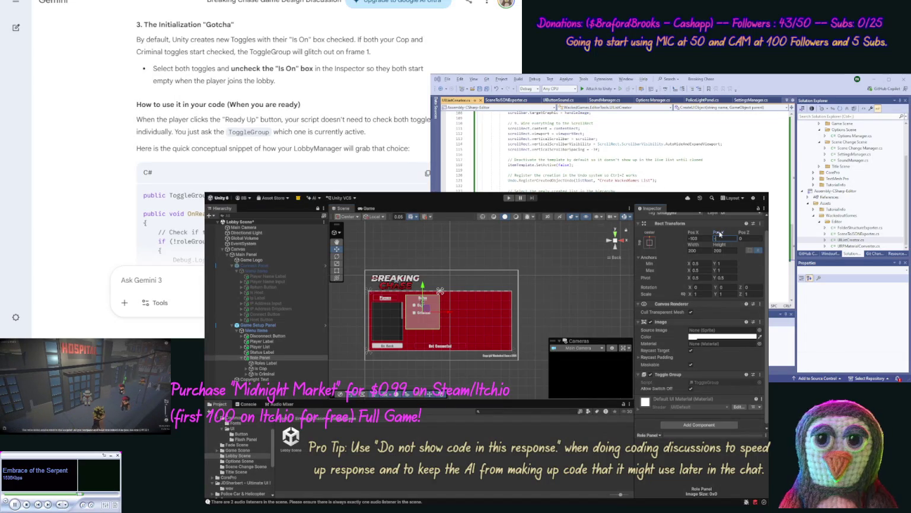
{"action": "type", "text": "-30"}
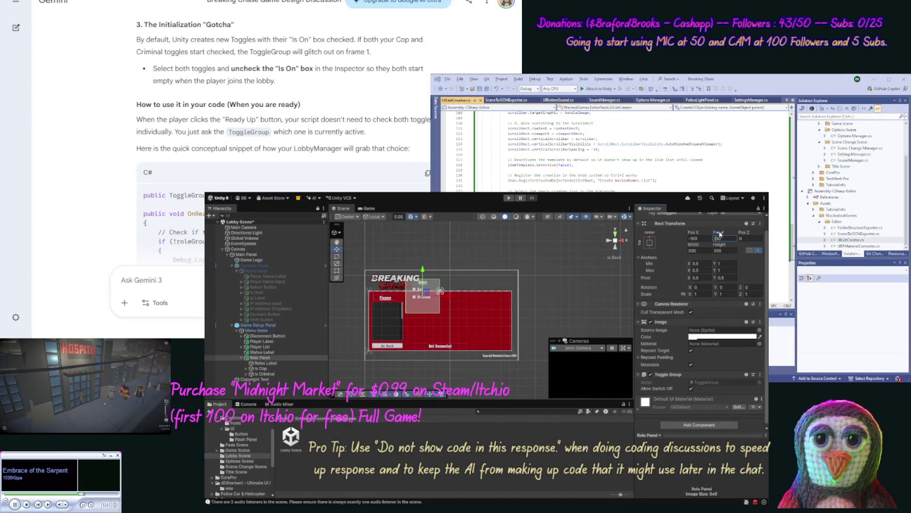
{"action": "key", "text": "BackSpace"}
{"action": "key", "text": "BackSpace"}
{"action": "type", "text": "100"}
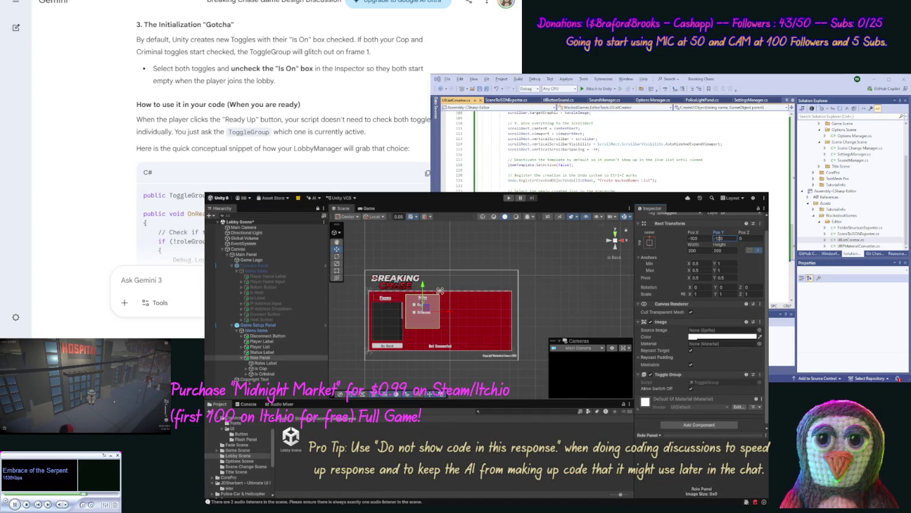
{"action": "key", "text": "BackSpace"}
{"action": "key", "text": "BackSpace"}
{"action": "type", "text": "20"}
{"action": "key", "text": "Return"}
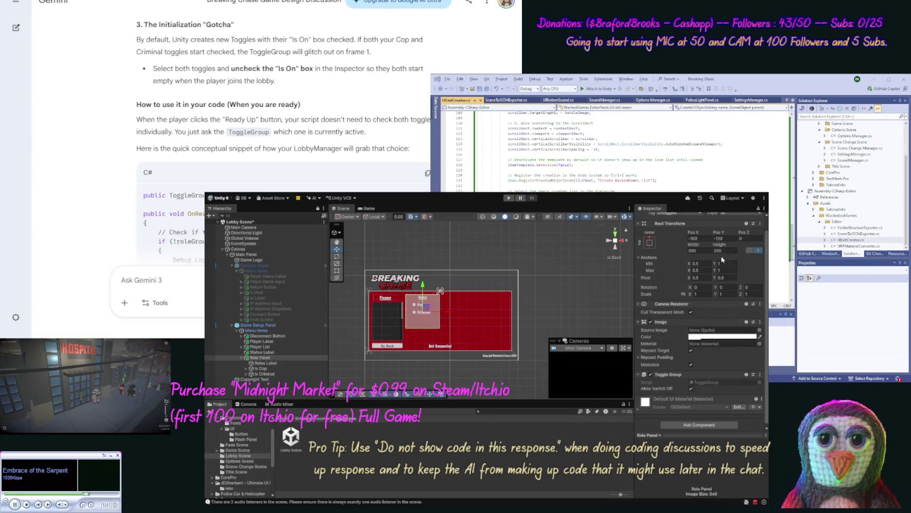
{"action": "type", "text": "150"}
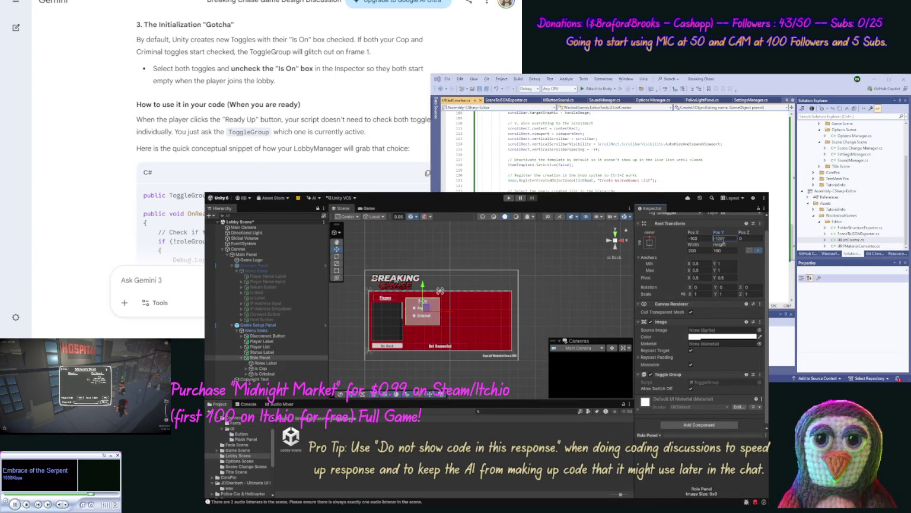
{"action": "type", "text": "-100"}
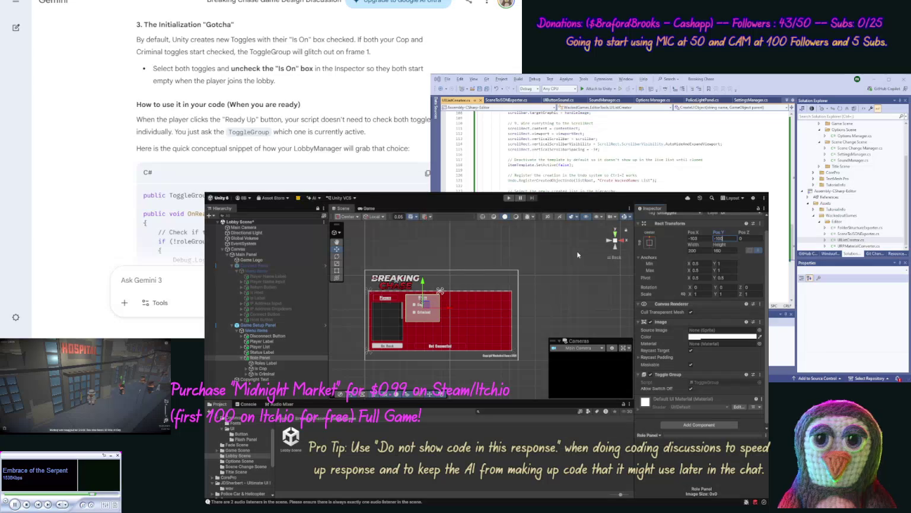
{"action": "key", "text": "Return"}
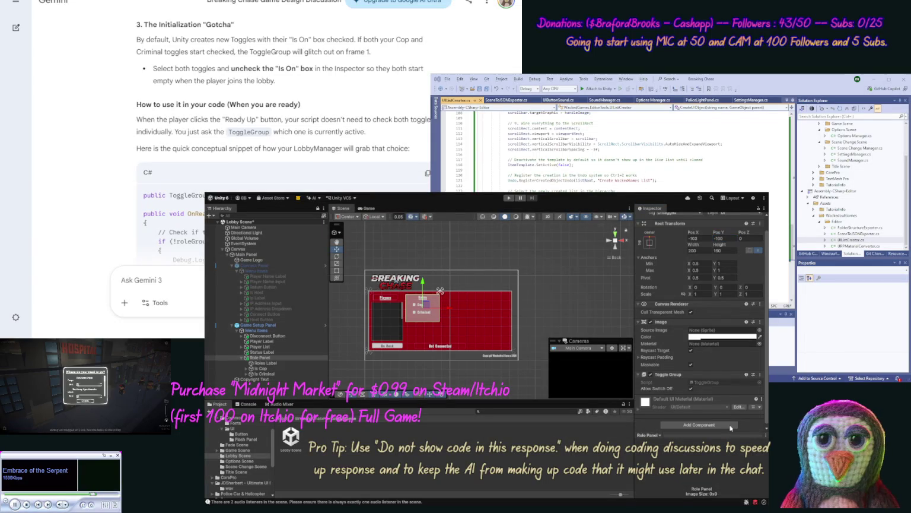
{"action": "left_click", "coordinate": [567, 318]}
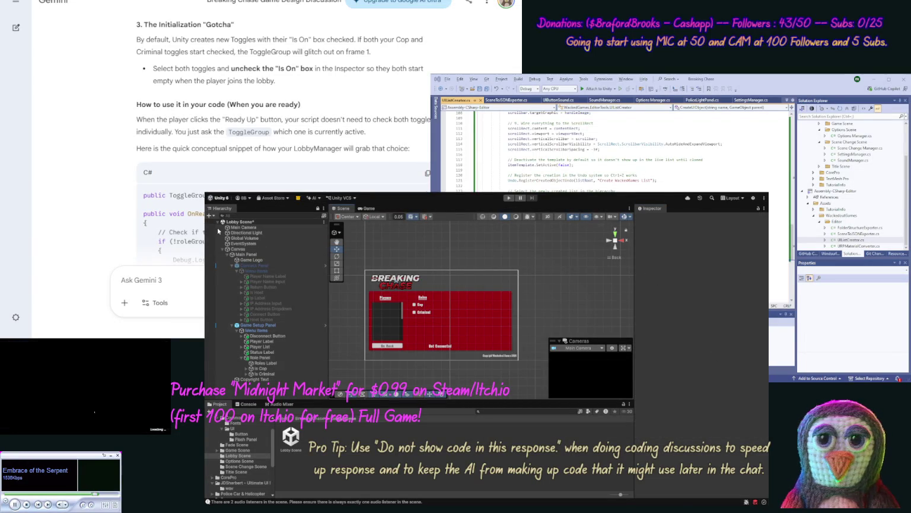
{"action": "key", "text": "ctrl+s"}
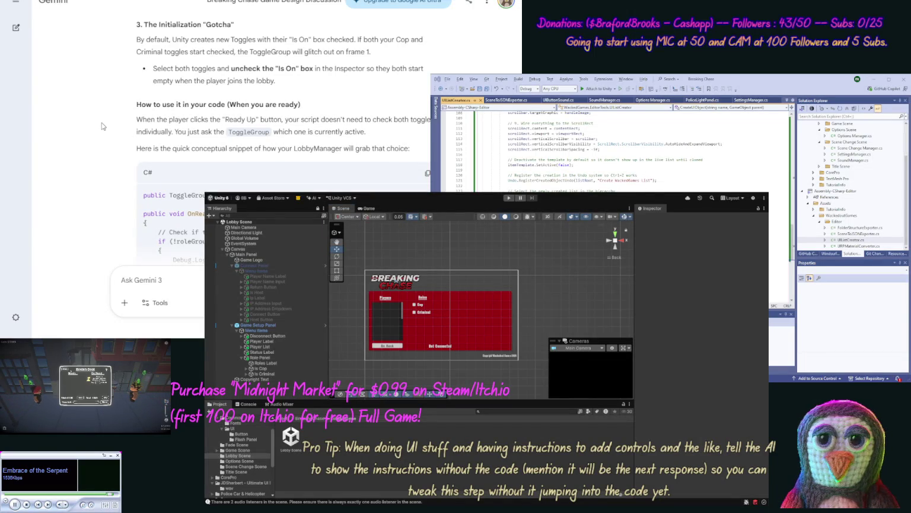
Scroll Gemini back up to the 'State 2: Game Setup Panel (Hierarchy Breakdown)' section.
{"action": "scroll", "coordinate": [102, 122], "scroll_direction": "down", "scroll_amount": 5}
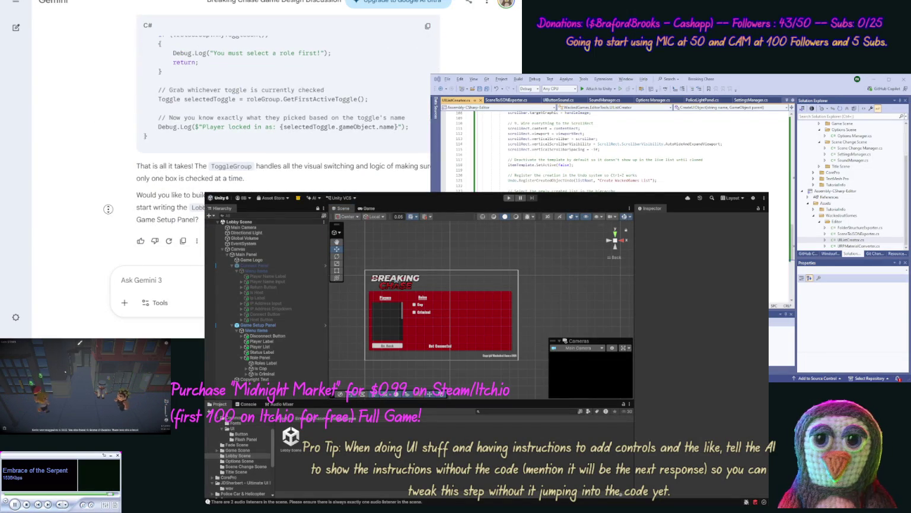
{"action": "scroll", "coordinate": [104, 141], "scroll_direction": "up", "scroll_amount": 3}
{"action": "scroll", "coordinate": [107, 142], "scroll_direction": "up", "scroll_amount": 10}
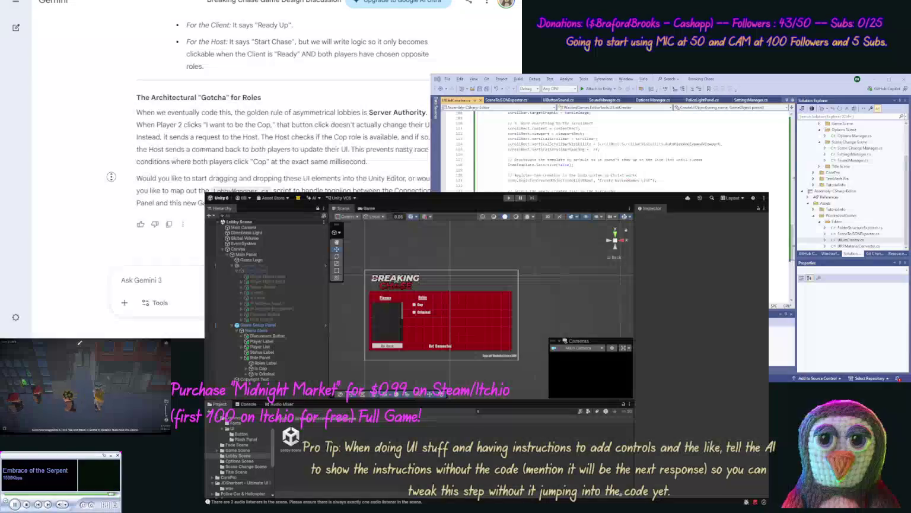
{"action": "scroll", "coordinate": [113, 142], "scroll_direction": "up", "scroll_amount": 6}
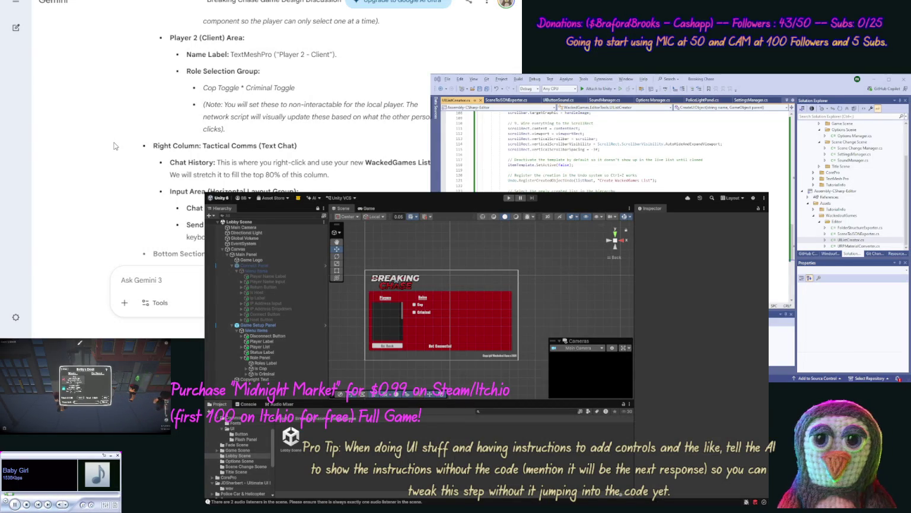
{"action": "scroll", "coordinate": [114, 108], "scroll_direction": "up", "scroll_amount": 4}
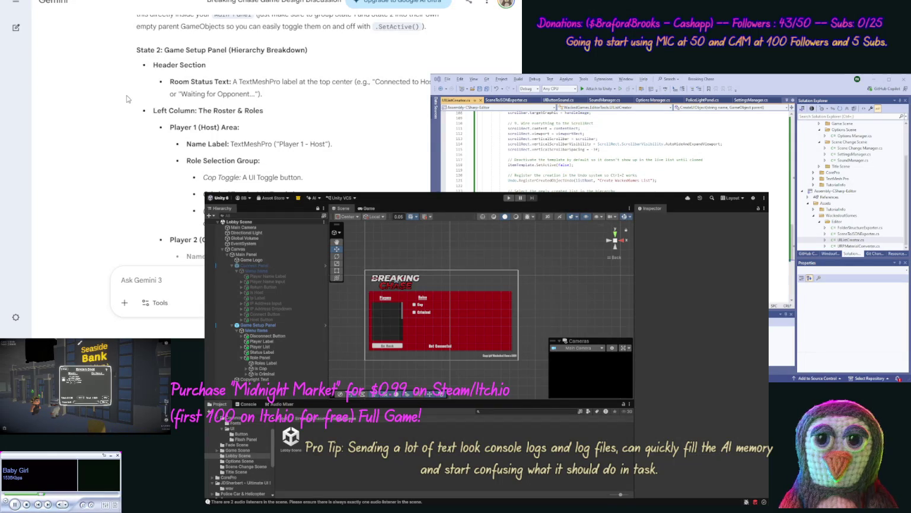
Scroll Gemini to the 'Right Column: Tactical Comms' and 'Bottom Section: The Action Bar' parts, then select the lobby panel.
{"action": "scroll", "coordinate": [126, 95], "scroll_direction": "down", "scroll_amount": 2}
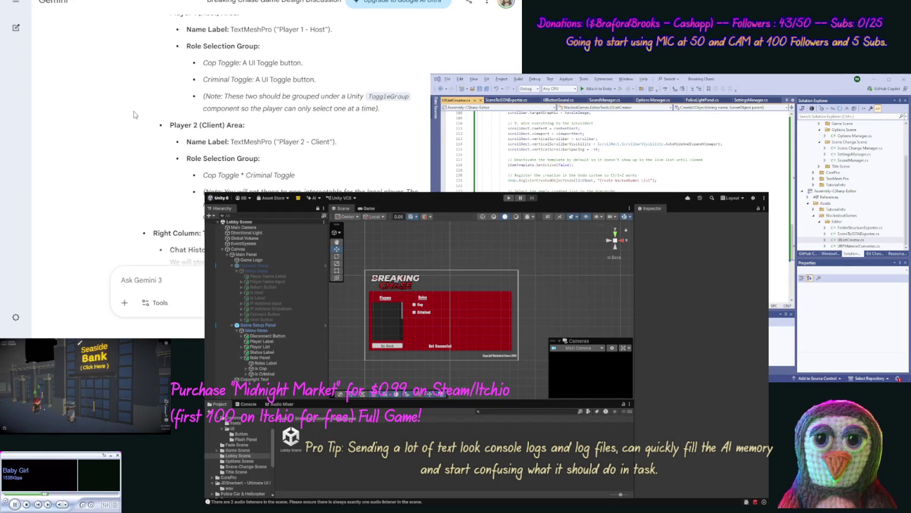
{"action": "scroll", "coordinate": [134, 110], "scroll_direction": "down", "scroll_amount": 3}
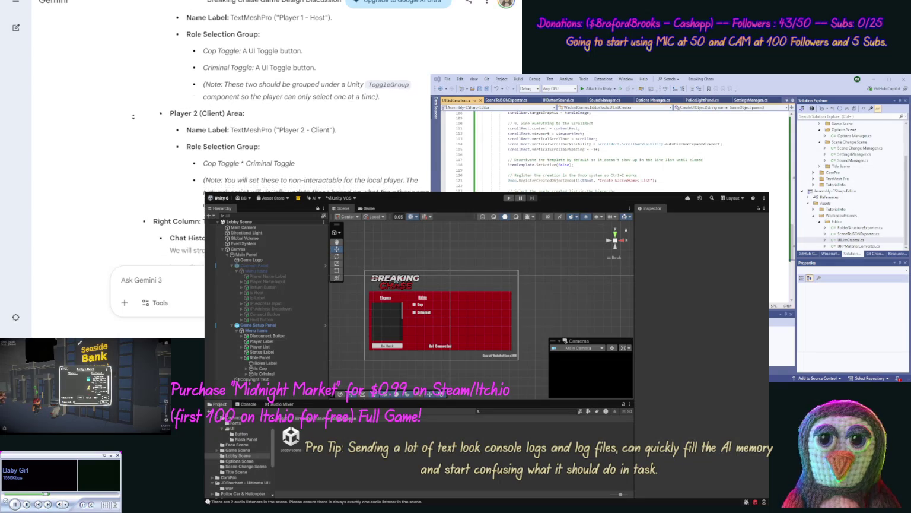
{"action": "scroll", "coordinate": [132, 119], "scroll_direction": "down", "scroll_amount": 4}
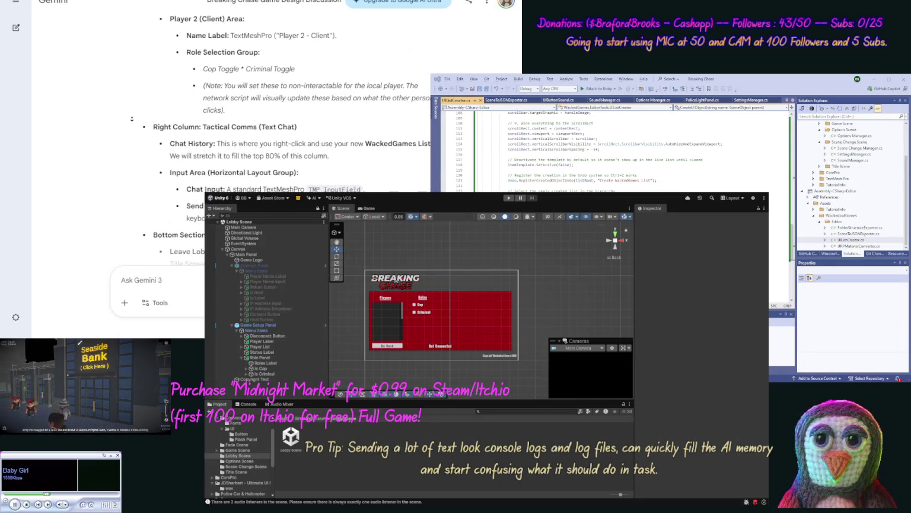
{"action": "scroll", "coordinate": [130, 118], "scroll_direction": "down", "scroll_amount": 1}
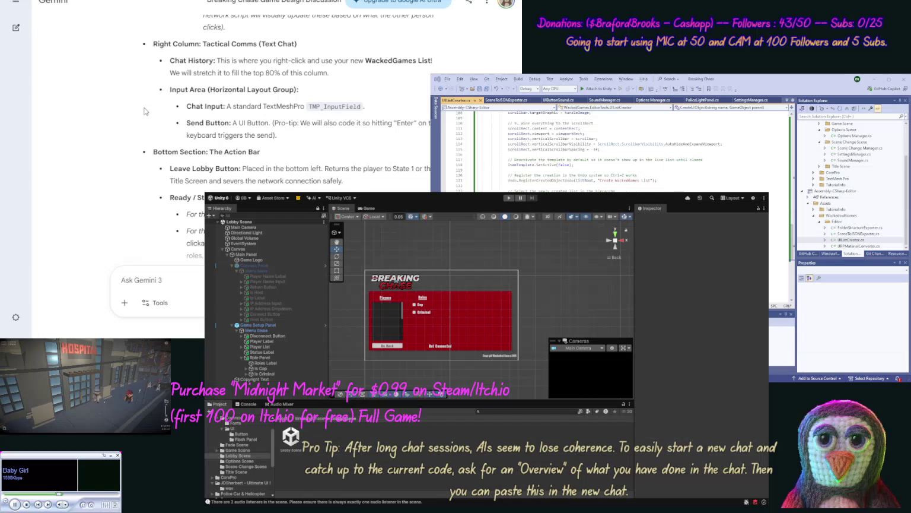
{"action": "scroll", "coordinate": [143, 119], "scroll_direction": "down", "scroll_amount": 2}
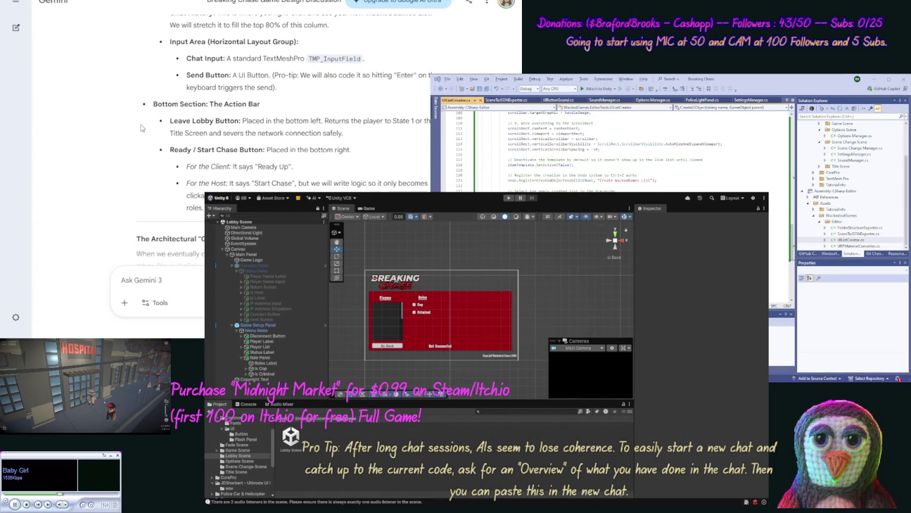
{"action": "scroll", "coordinate": [140, 112], "scroll_direction": "up", "scroll_amount": 1}
{"action": "scroll", "coordinate": [140, 112], "scroll_direction": "up", "scroll_amount": 1}
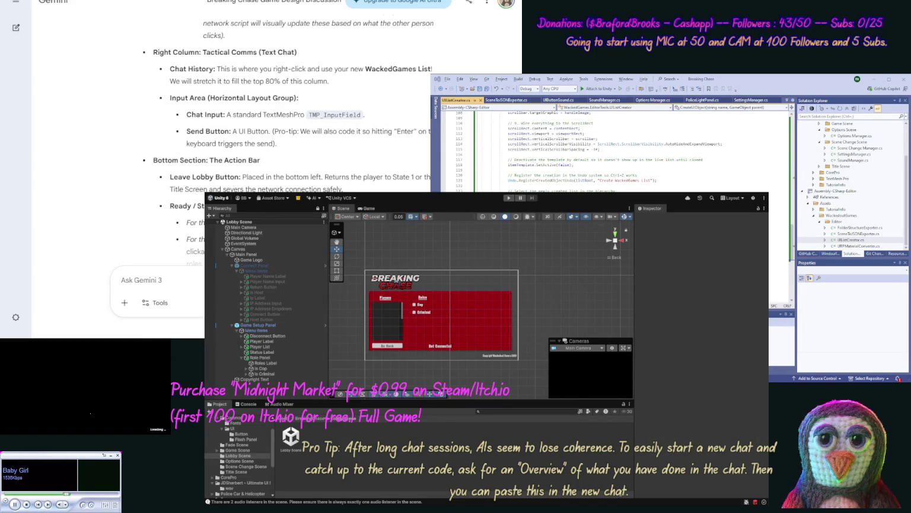
{"action": "left_click", "coordinate": [468, 328]}
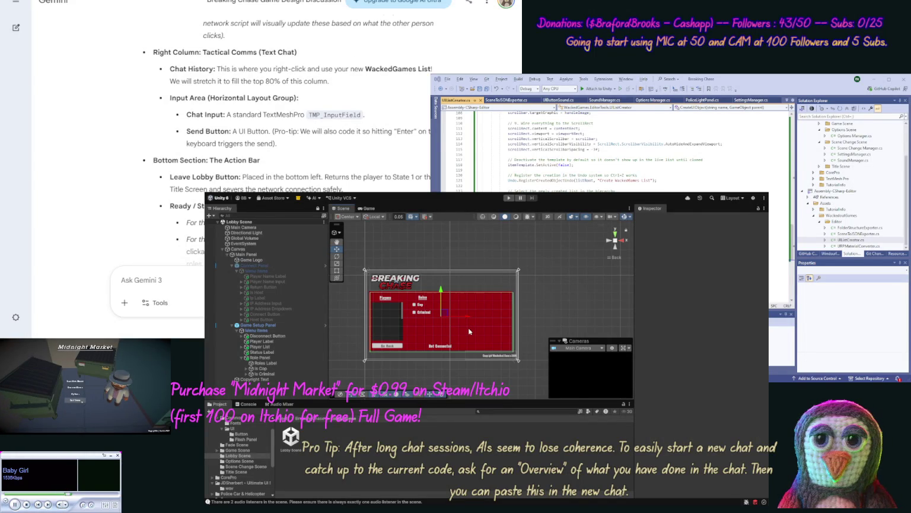
Re-anchor the new panel, give it width 400, slide it right and set top inset 30.
{"action": "left_click", "coordinate": [257, 331]}
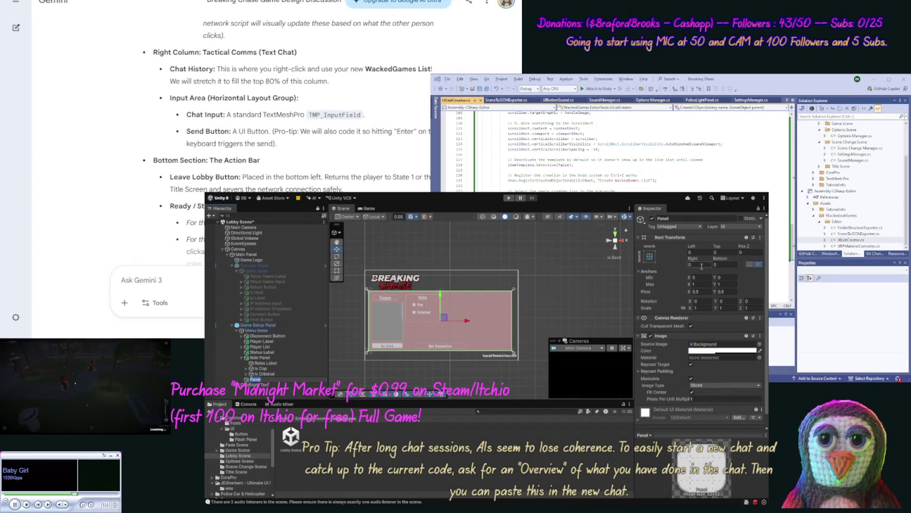
{"action": "left_click", "coordinate": [650, 255]}
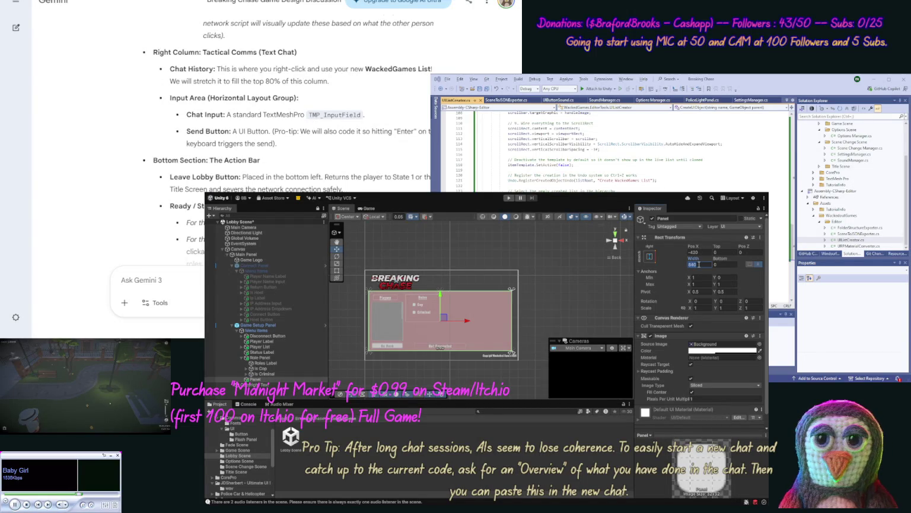
{"action": "type", "text": "400"}
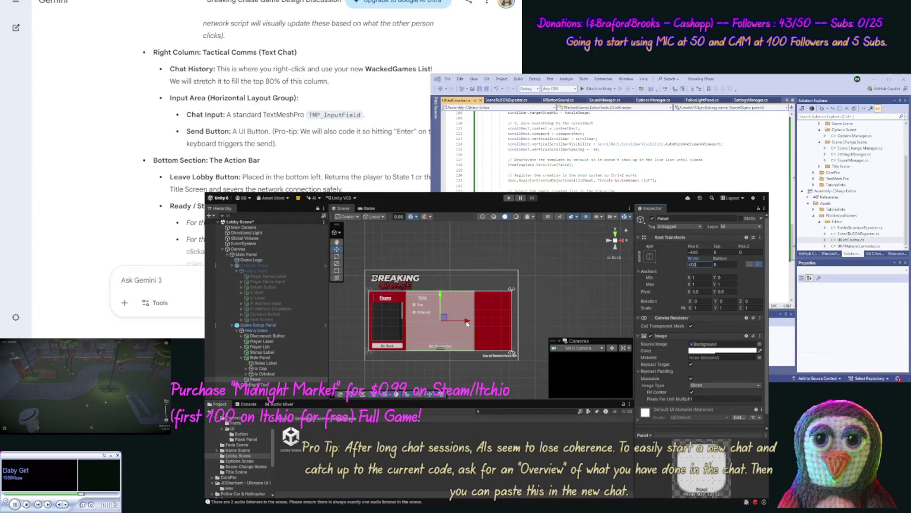
{"action": "left_click_drag", "start_coordinate": [467, 323], "coordinate": [502, 324]}
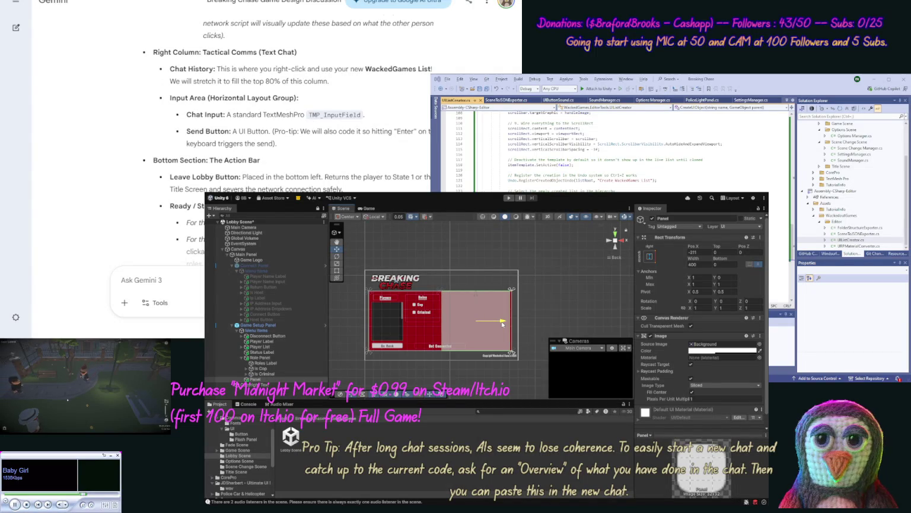
{"action": "left_click", "coordinate": [716, 252]}
{"action": "type", "text": "30"}
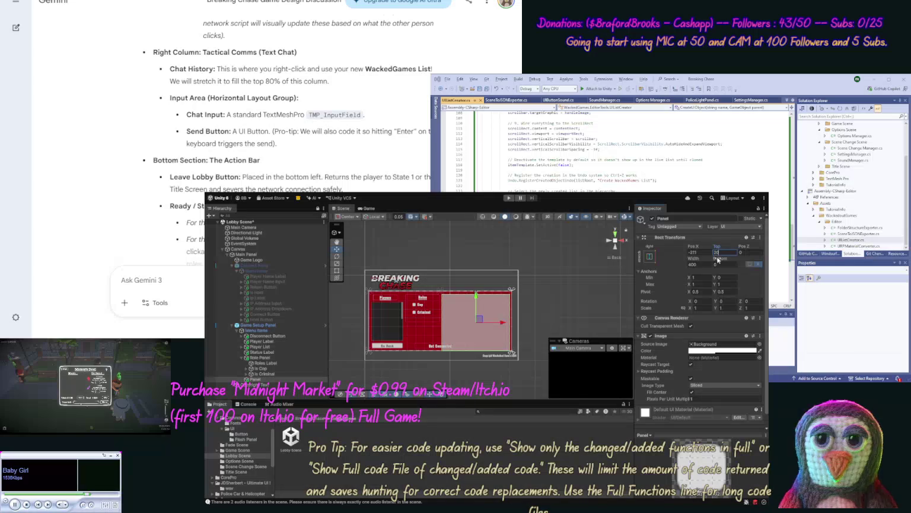
Adjust the panel's bottom inset and clear its Source Image to None.
{"action": "left_click", "coordinate": [719, 264]}
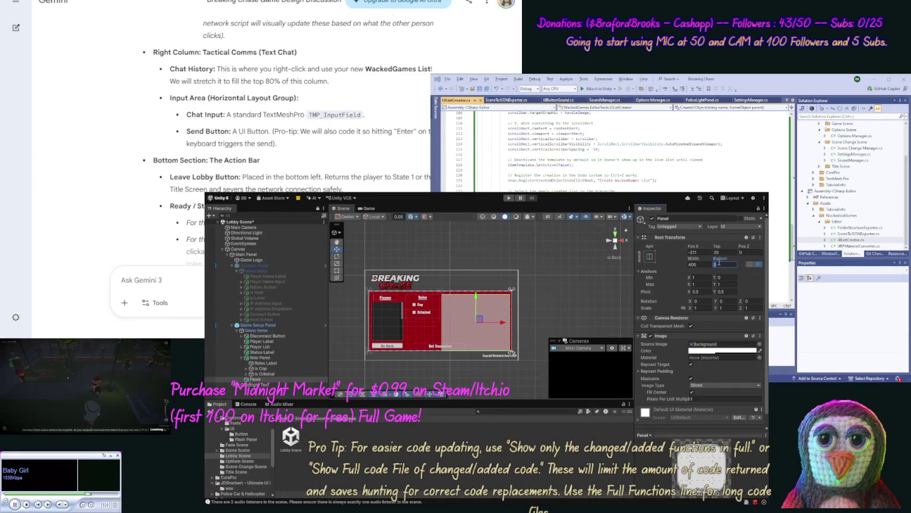
{"action": "type", "text": "20"}
{"action": "scroll", "coordinate": [719, 262], "scroll_direction": "down", "scroll_amount": 1}
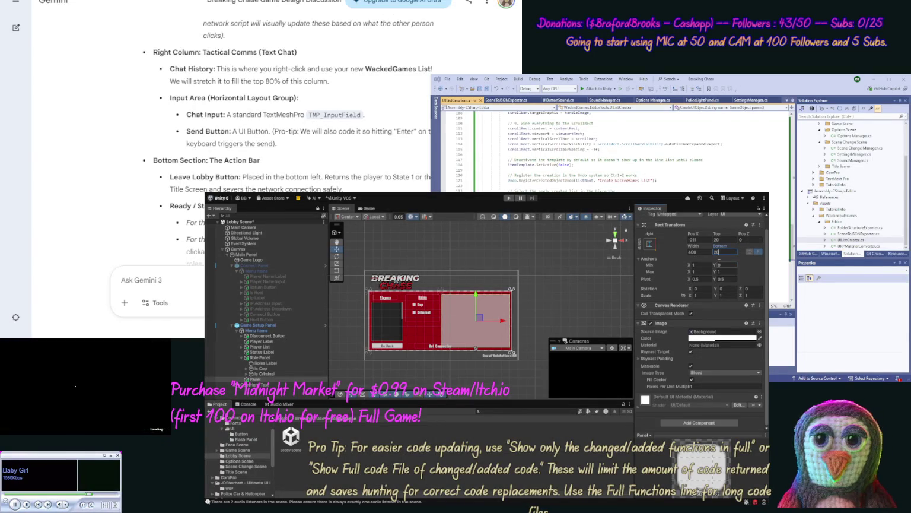
{"action": "double_click", "coordinate": [716, 252]}
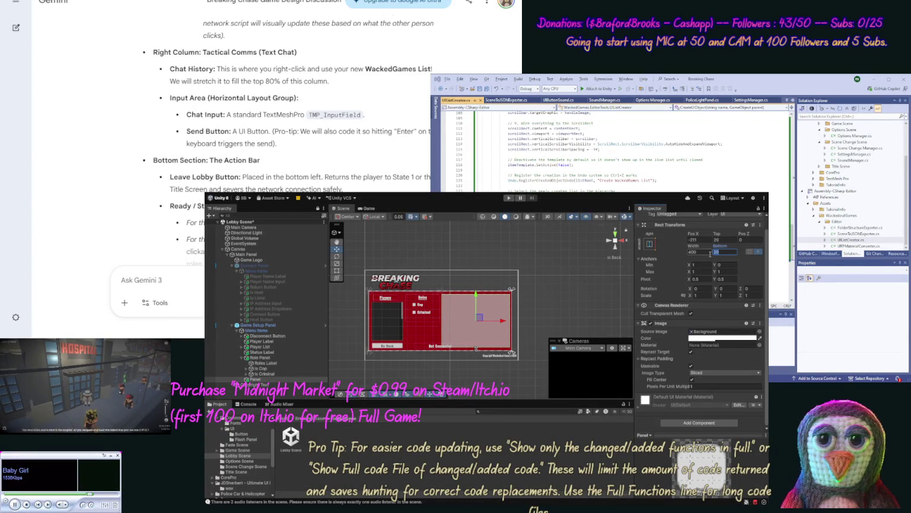
{"action": "type", "text": "65"}
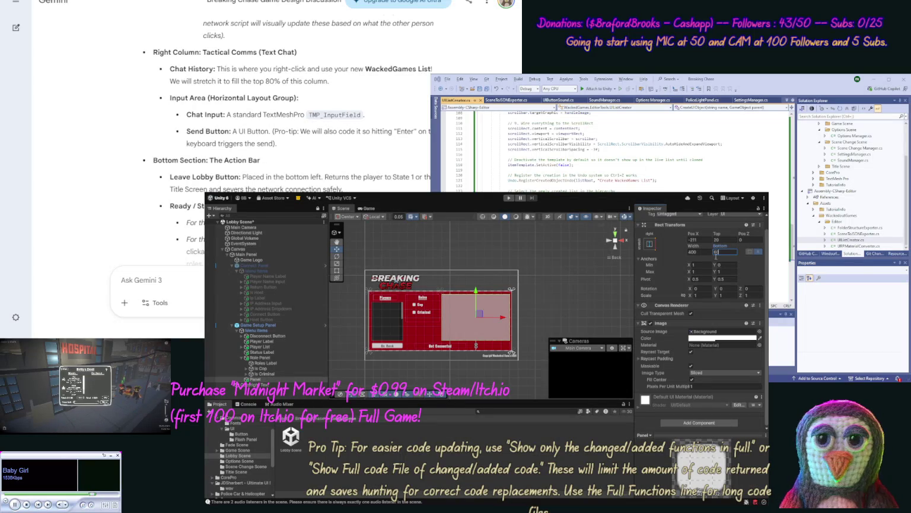
{"action": "key", "text": "Return"}
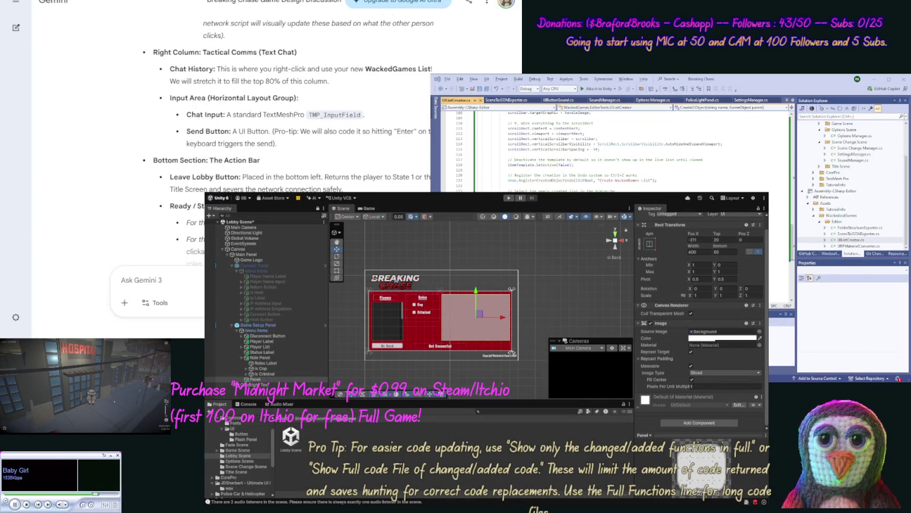
{"action": "key", "text": "Delete"}
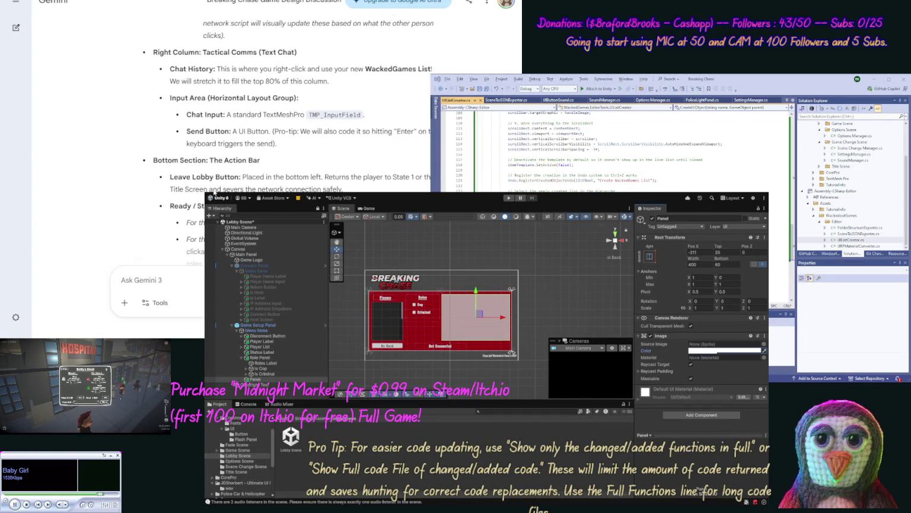
{"action": "left_click", "coordinate": [265, 363]}
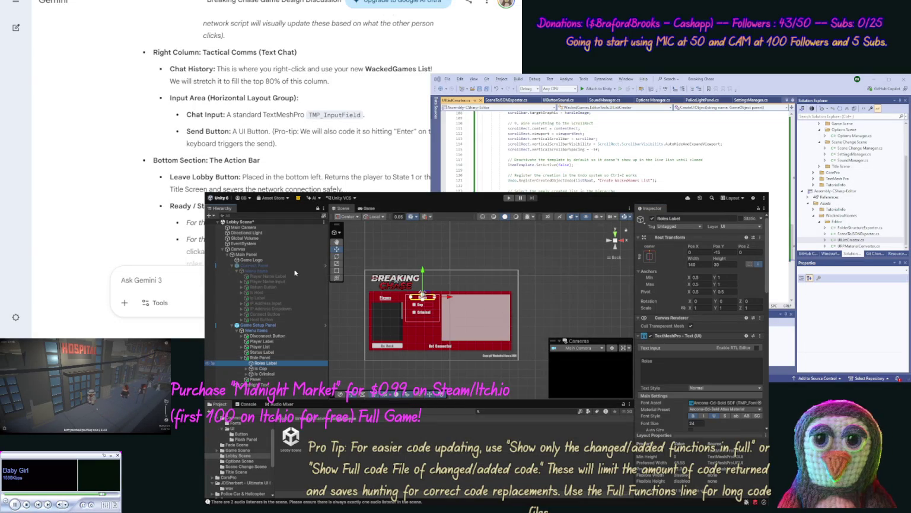
Duplicate the Roles label and rename the right-side panel to Chat Panel.
{"action": "key", "text": "ctrl+d"}
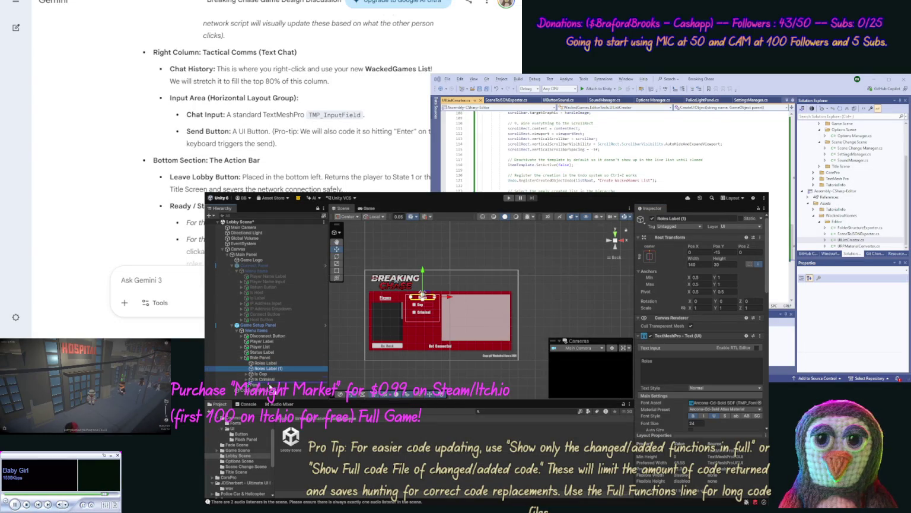
{"action": "key", "text": "Delete"}
{"action": "left_click", "coordinate": [258, 378]}
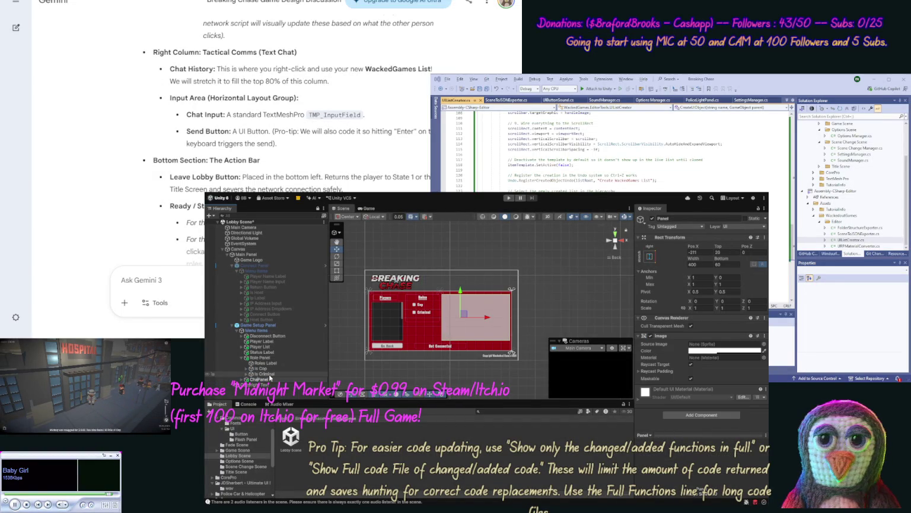
{"action": "key", "text": "Return"}
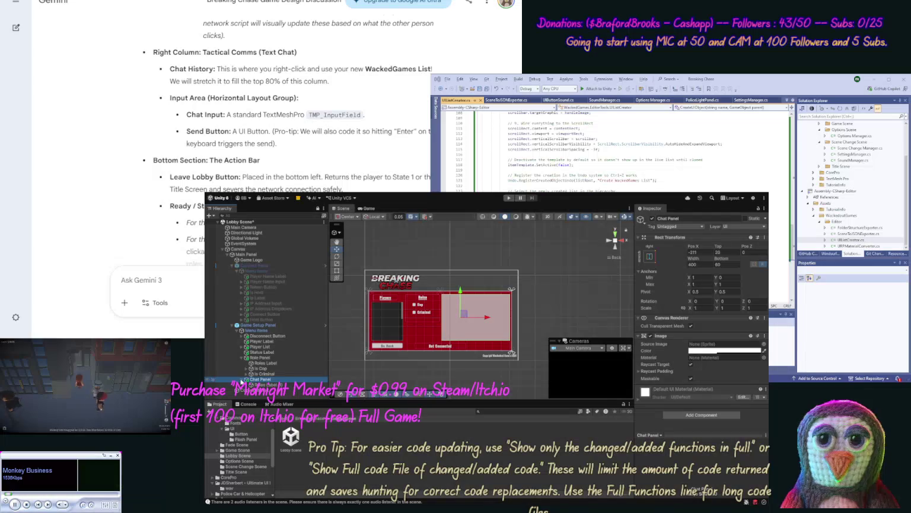
Move the copied label to Chat Panel's top, set Pos X to 0, and change its text to Chat.
{"action": "left_click", "coordinate": [264, 385]}
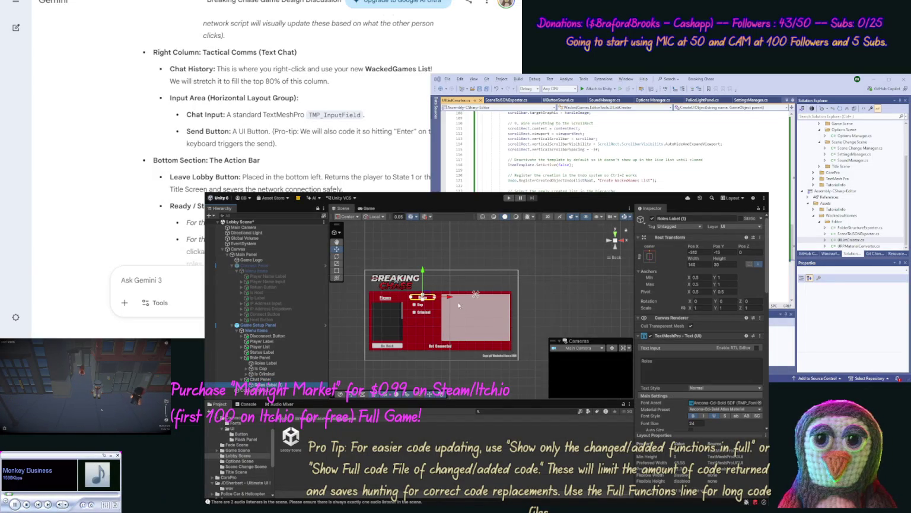
{"action": "left_click_drag", "start_coordinate": [451, 297], "coordinate": [502, 302]}
{"action": "left_click", "coordinate": [698, 251]}
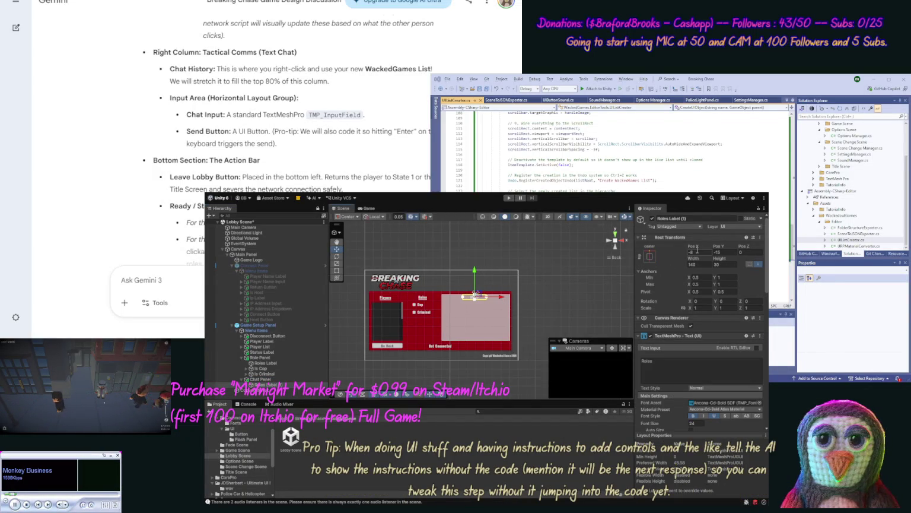
{"action": "type", "text": "0"}
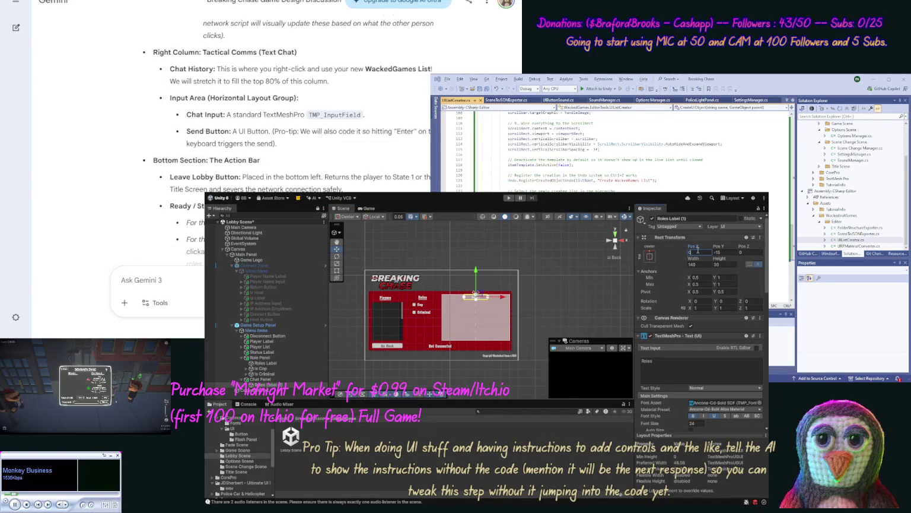
{"action": "left_click", "coordinate": [682, 360]}
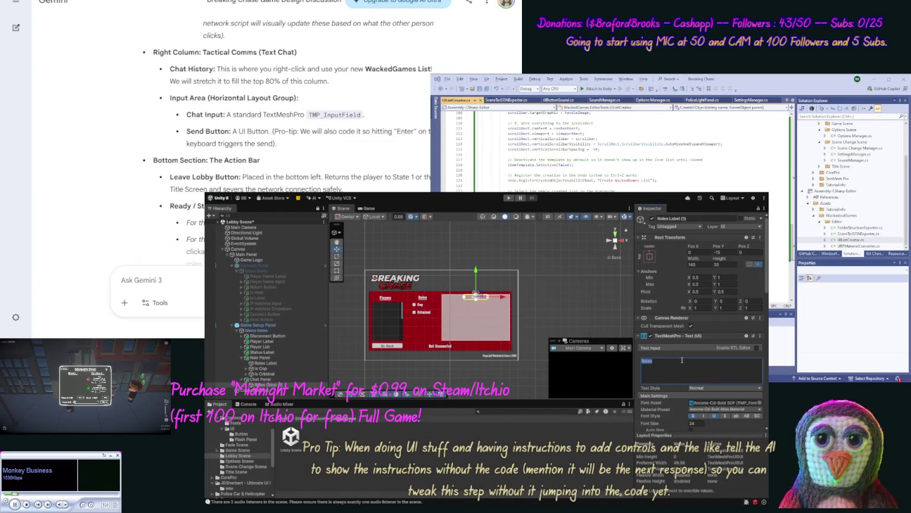
{"action": "type", "text": "Chat"}
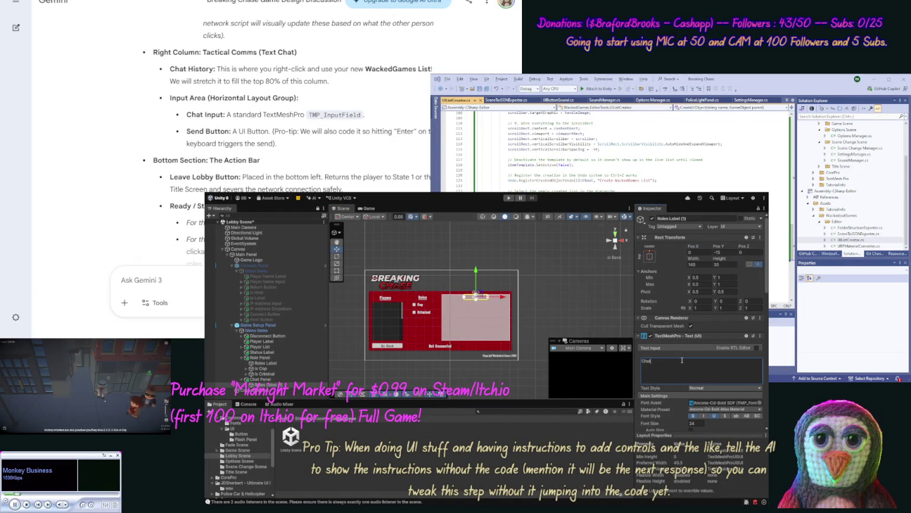
{"action": "left_click", "coordinate": [523, 287]}
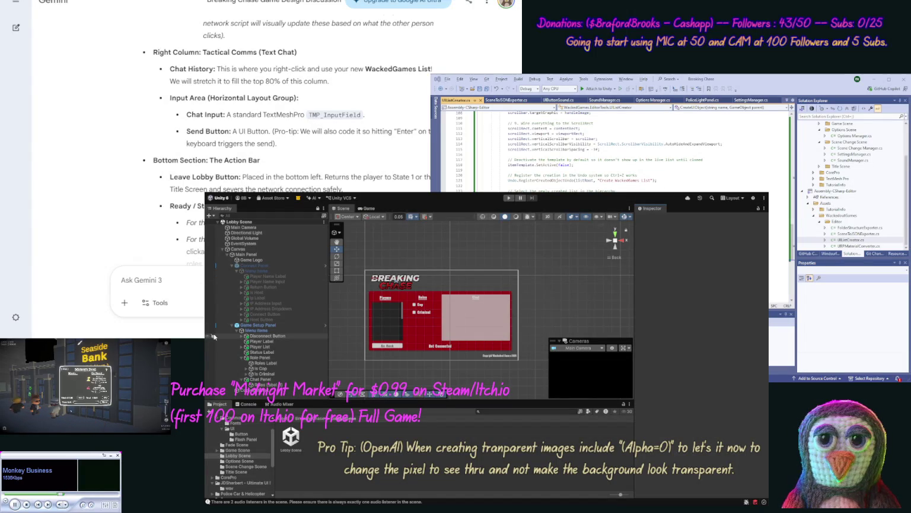
Rename the copied heading Roles Label (1) to Chat Label.
{"action": "left_click", "coordinate": [261, 384]}
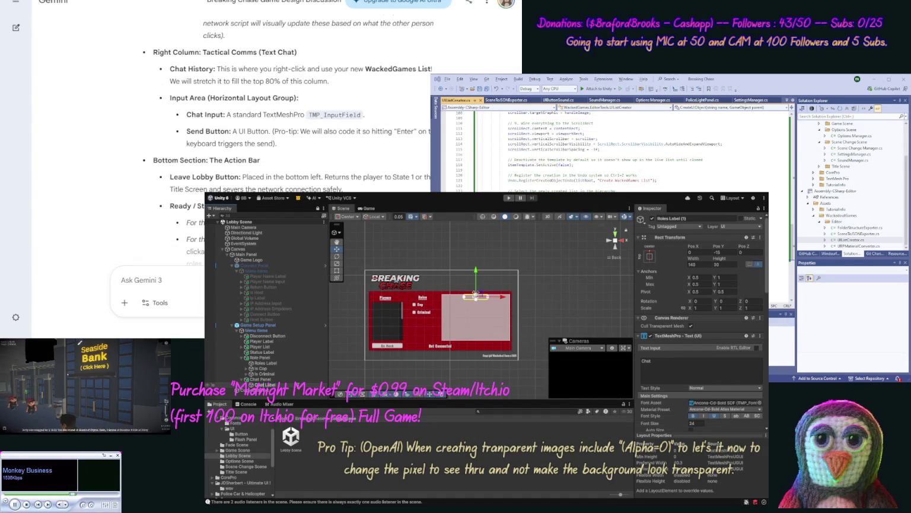
{"action": "key", "text": "Return"}
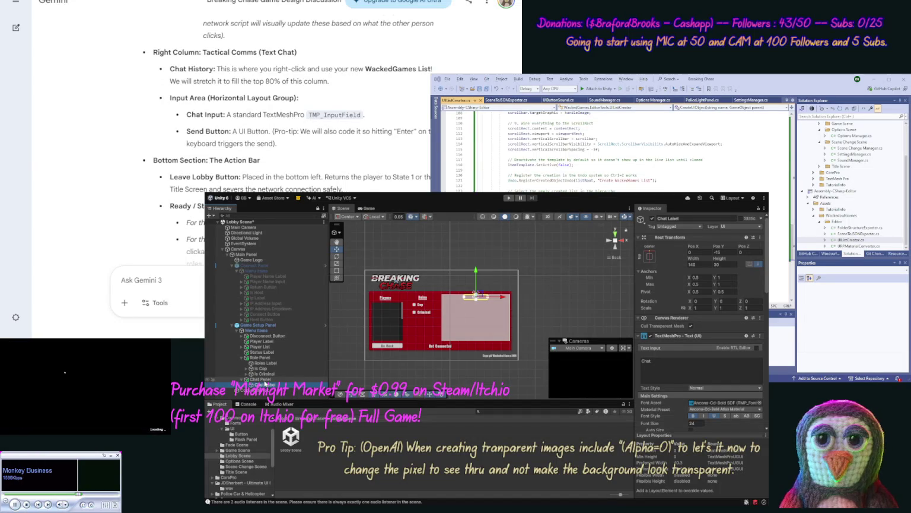
{"action": "left_click", "coordinate": [264, 380]}
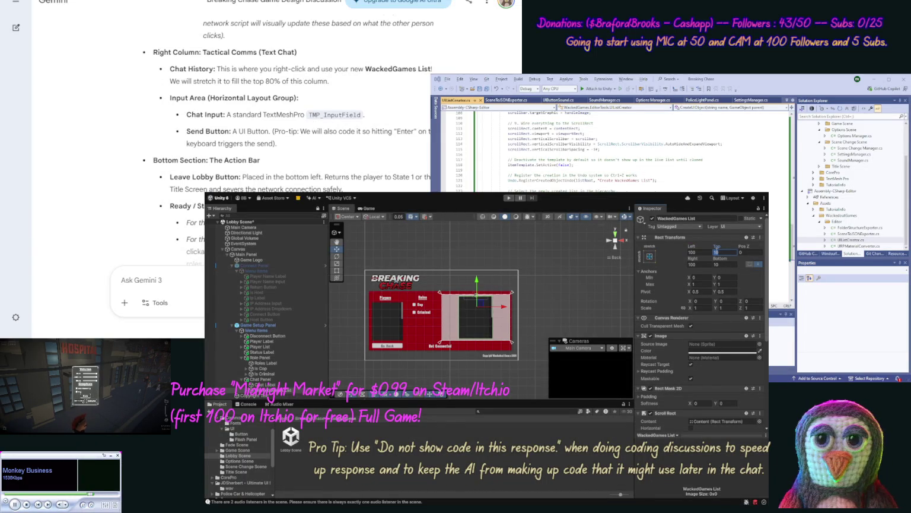
Set the WackedGames List insets to Left 10, Right 10, Top 40 and Bottom 60.
{"action": "type", "text": "60"}
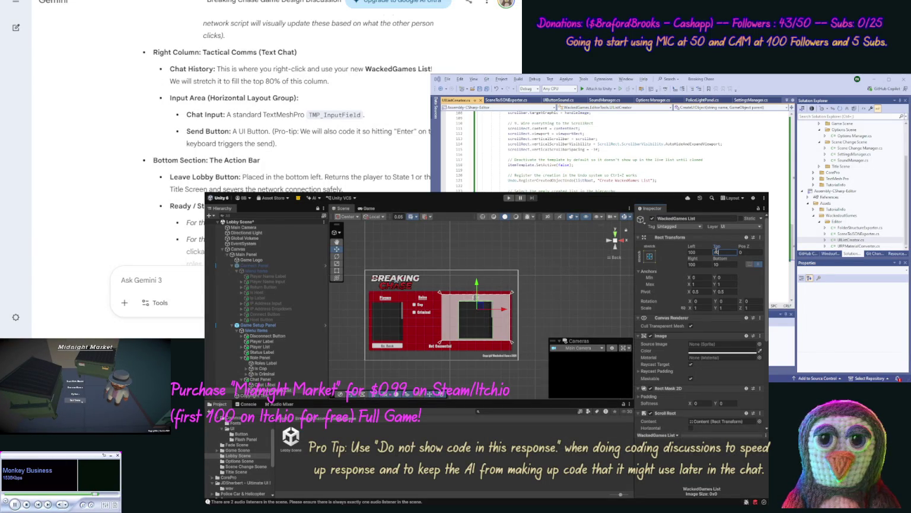
{"action": "left_click", "coordinate": [704, 253]}
{"action": "type", "text": "20"}
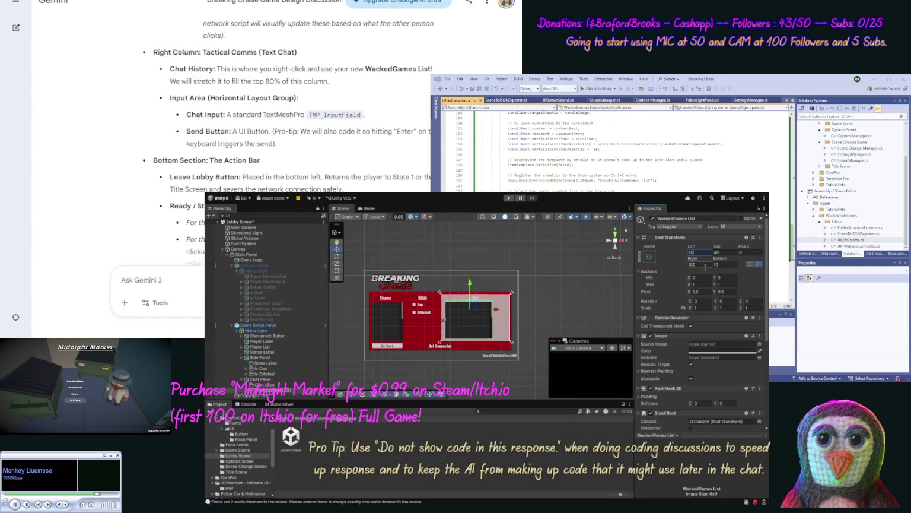
{"action": "left_click", "coordinate": [705, 264]}
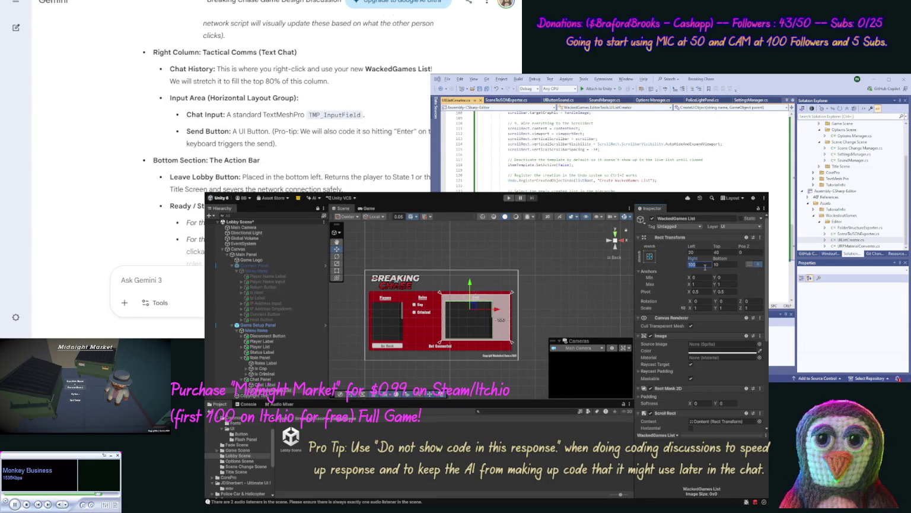
{"action": "type", "text": "20"}
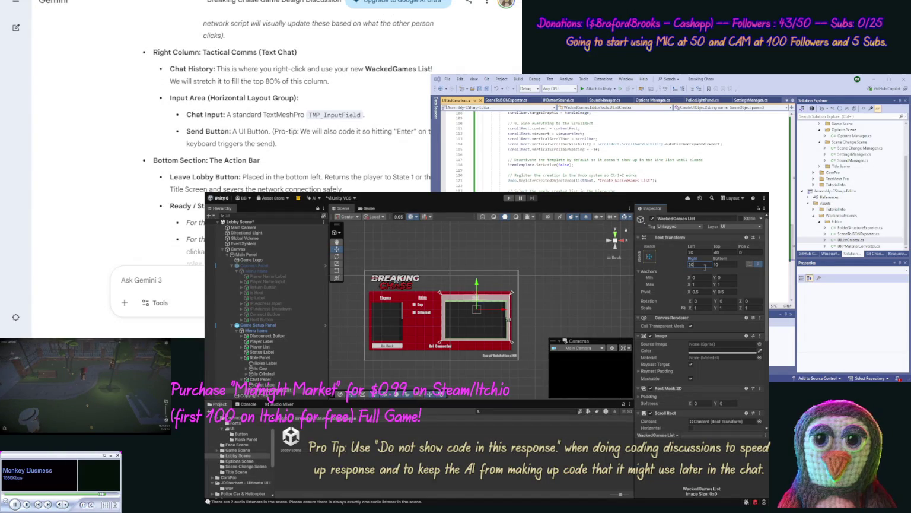
{"action": "key", "text": "BackSpace"}
{"action": "key", "text": "BackSpace"}
{"action": "type", "text": "10"}
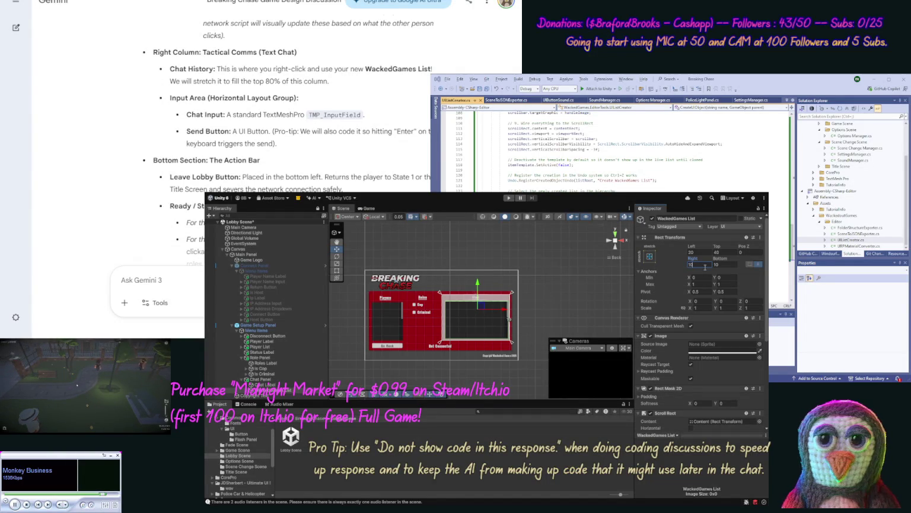
{"action": "left_click", "coordinate": [703, 255]}
{"action": "type", "text": "10"}
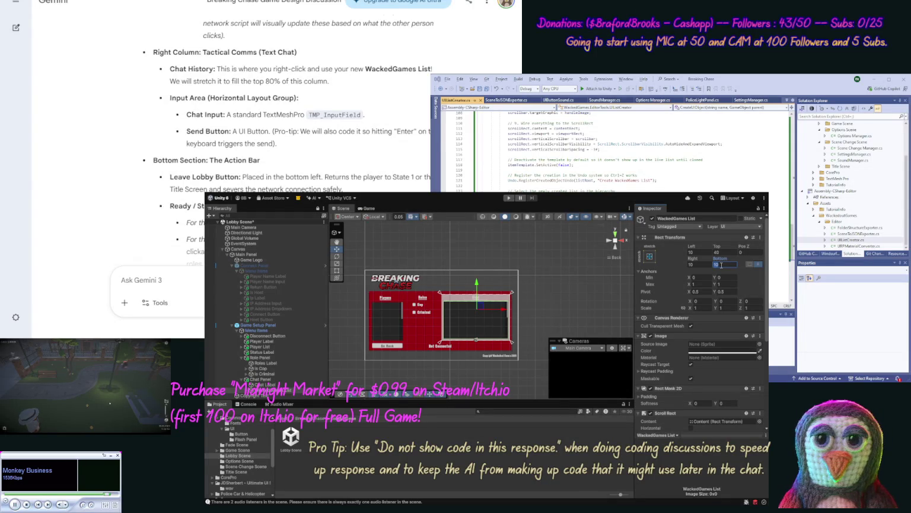
{"action": "type", "text": "60"}
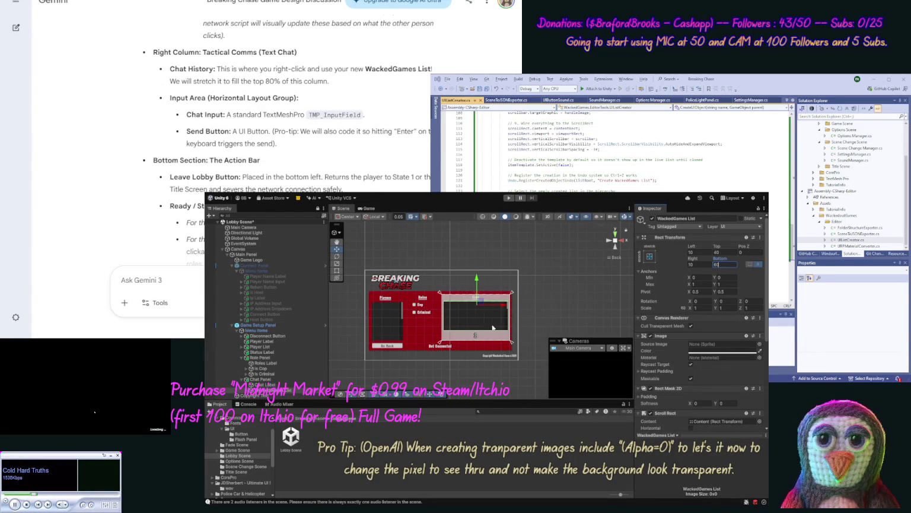
{"action": "left_click", "coordinate": [462, 338]}
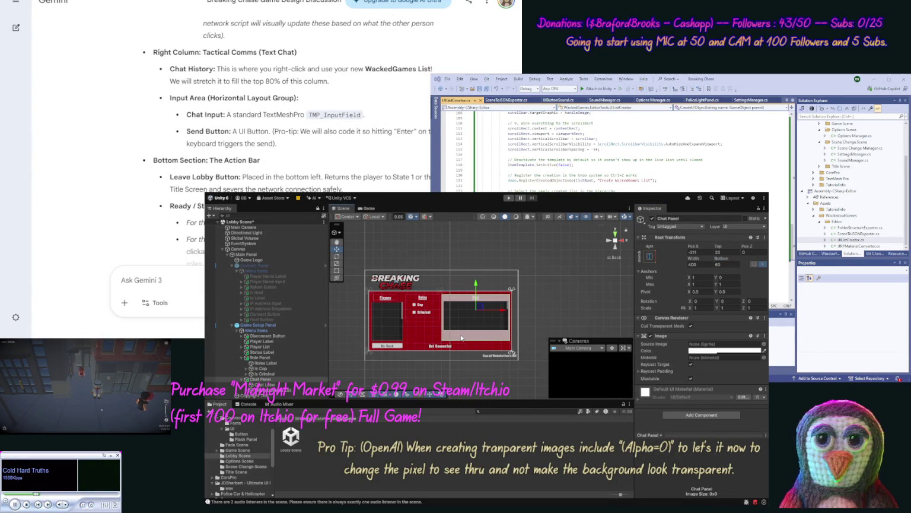
Nudge Chat Panel's bottom edge up, rename its list Chat List, and duplicate the Disconnect Button.
{"action": "left_click_drag", "start_coordinate": [462, 338], "coordinate": [462, 334]}
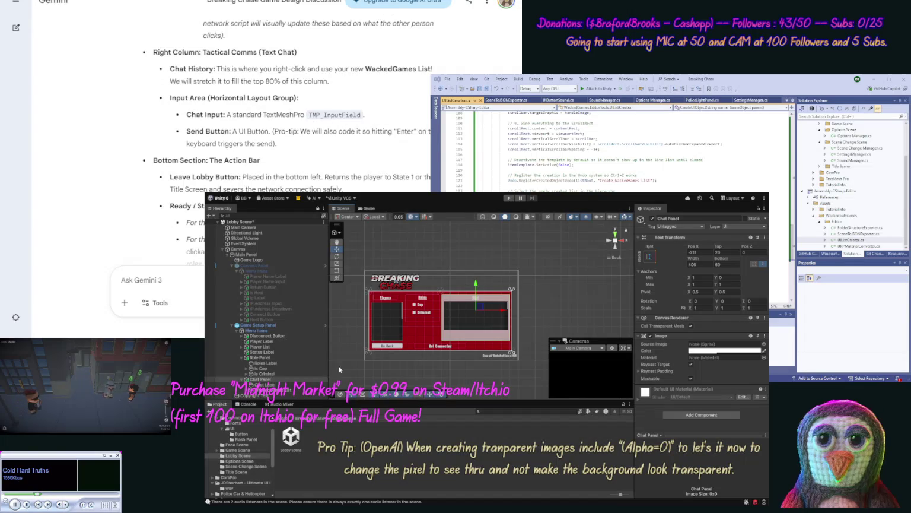
{"action": "left_click", "coordinate": [287, 390]}
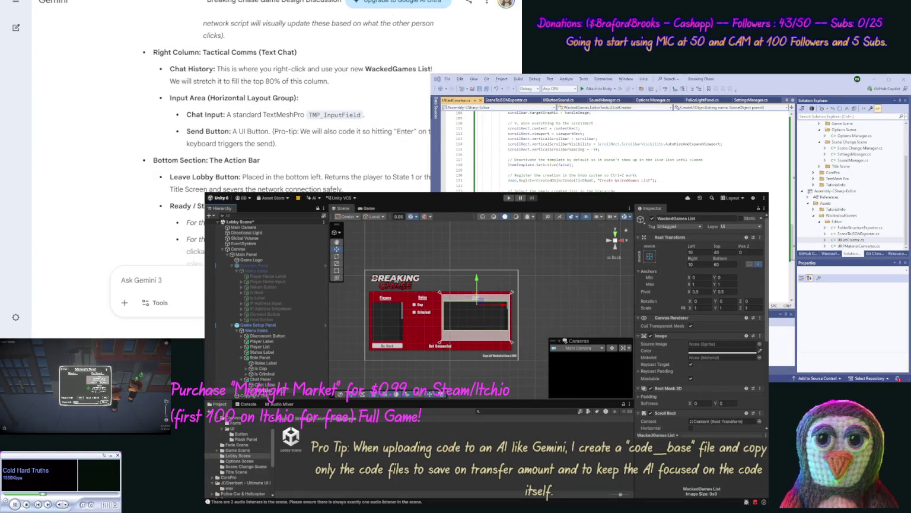
{"action": "key", "text": "Return"}
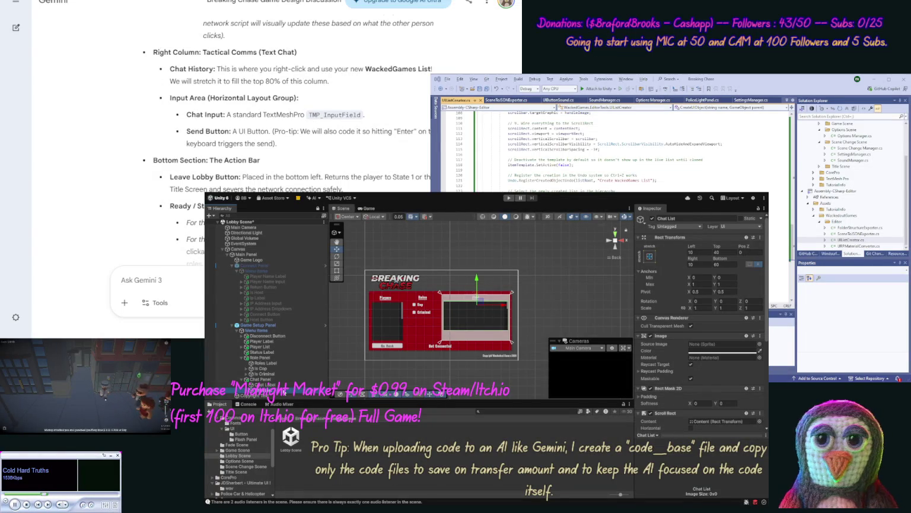
{"action": "left_click", "coordinate": [267, 336]}
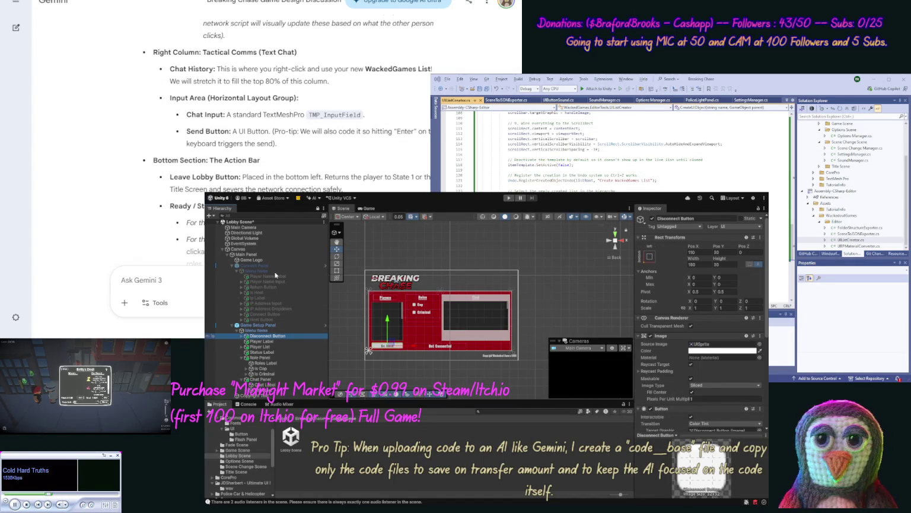
{"action": "key", "text": "ctrl+d"}
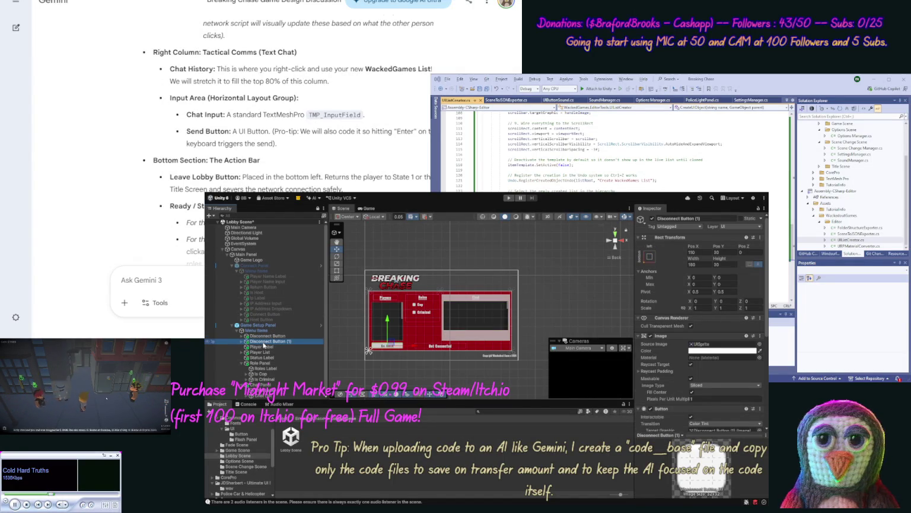
Move the copied Disconnect button under Player List and to the panel's right, then select its label.
{"action": "left_click_drag", "start_coordinate": [263, 343], "coordinate": [262, 389]}
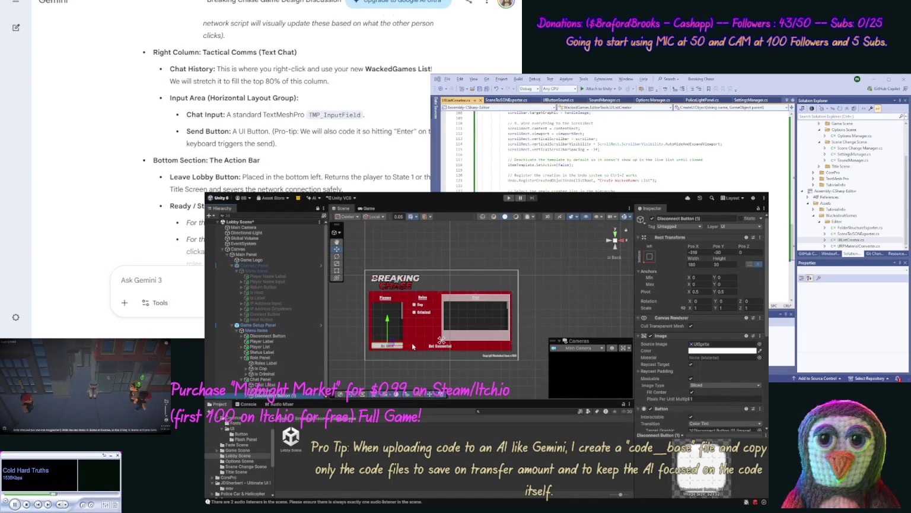
{"action": "left_click_drag", "start_coordinate": [410, 348], "coordinate": [465, 348]}
{"action": "left_click_drag", "start_coordinate": [510, 347], "coordinate": [519, 348]}
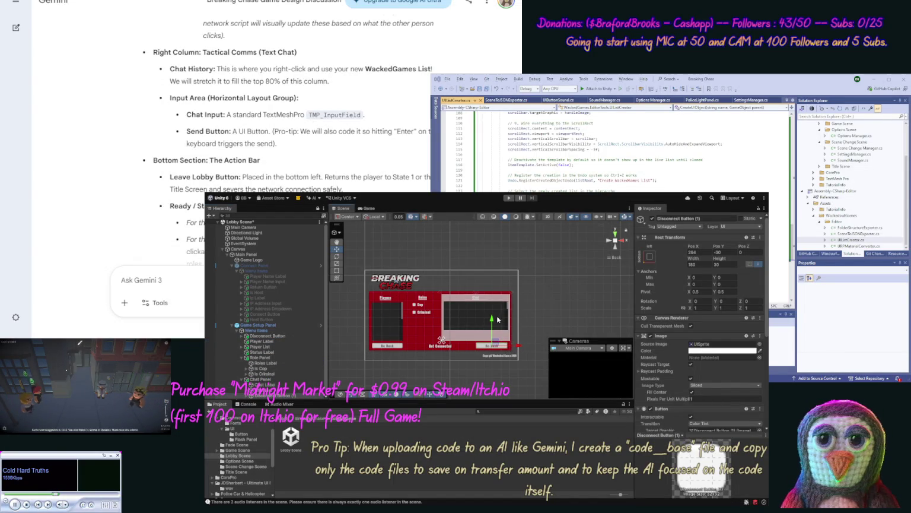
{"action": "left_click_drag", "start_coordinate": [493, 323], "coordinate": [495, 313]}
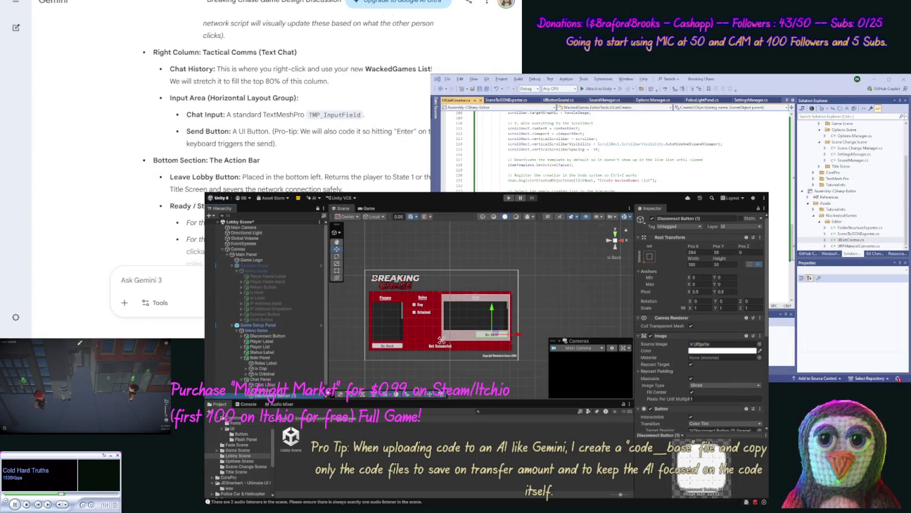
{"action": "scroll", "coordinate": [270, 396], "scroll_direction": "down", "scroll_amount": 1}
{"action": "left_click", "coordinate": [493, 334]}
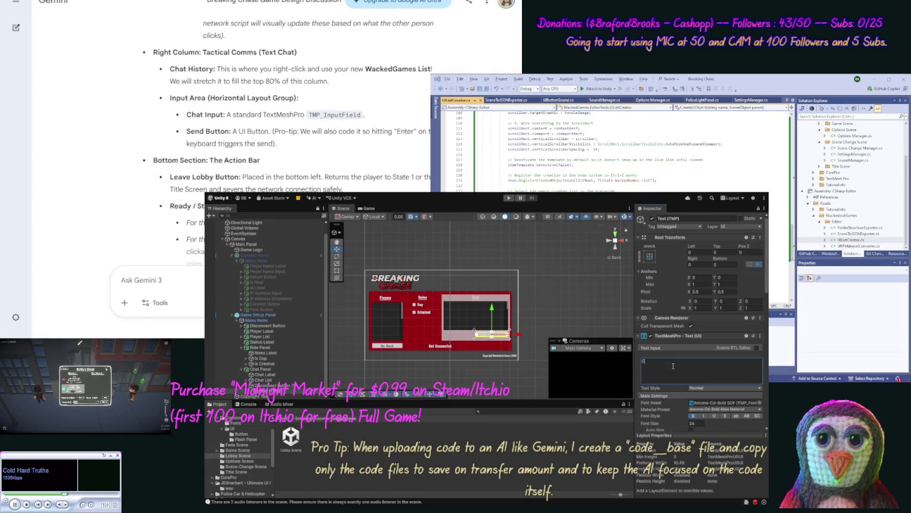
Change the copied button's label to Chat and move the button into Chat Panel.
{"action": "type", "text": "Chat"}
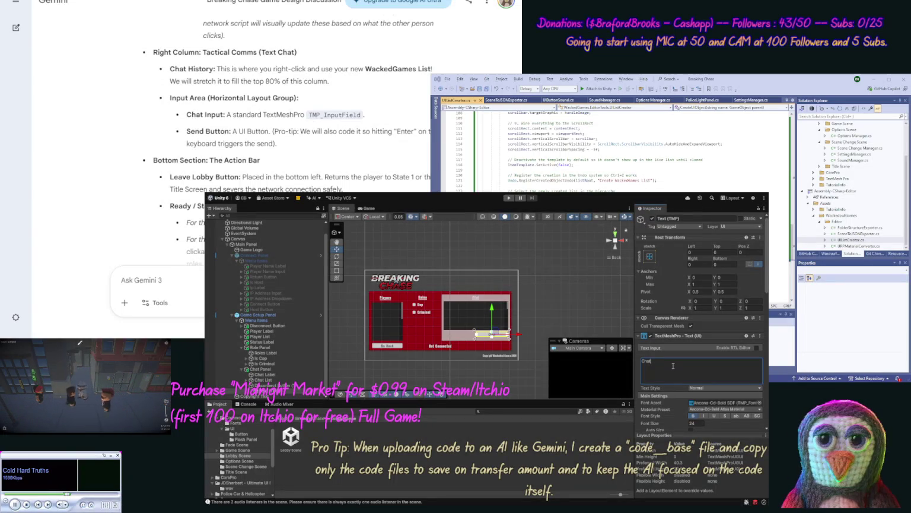
{"action": "left_click", "coordinate": [650, 259]}
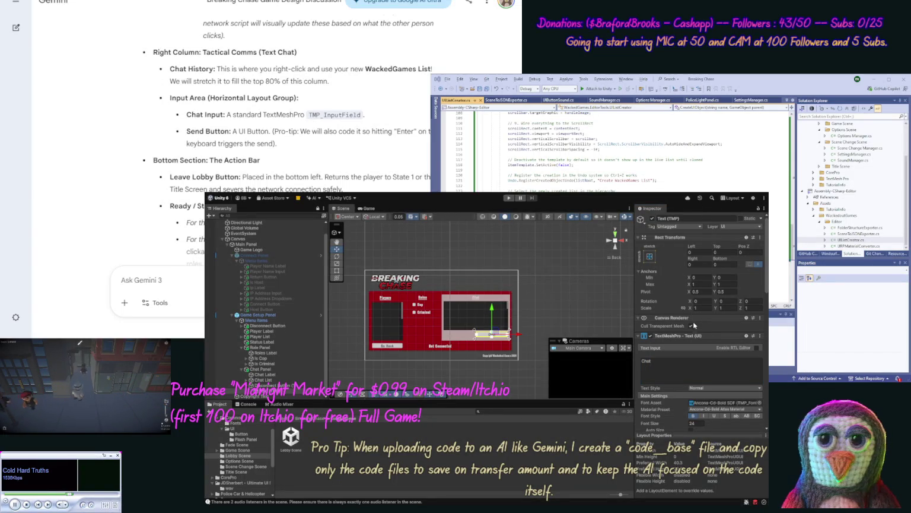
{"action": "key", "text": "ctrl+z"}
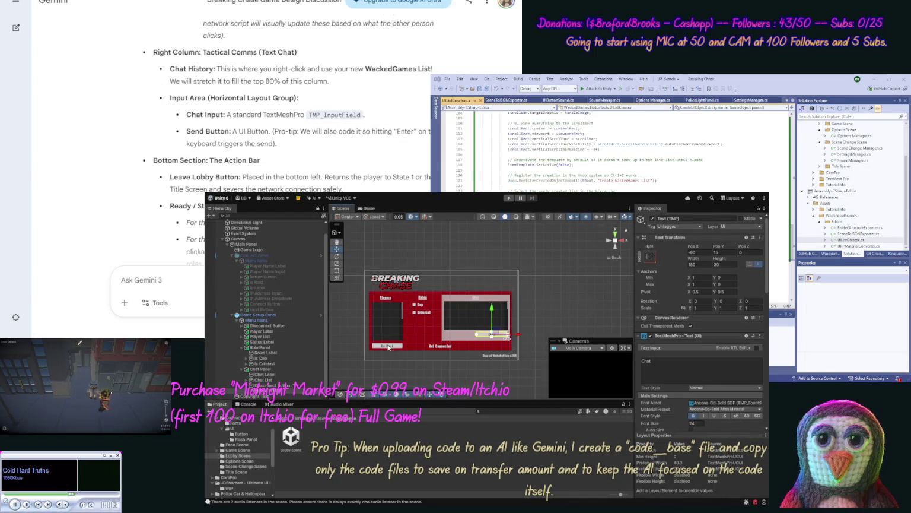
{"action": "left_click", "coordinate": [388, 347]}
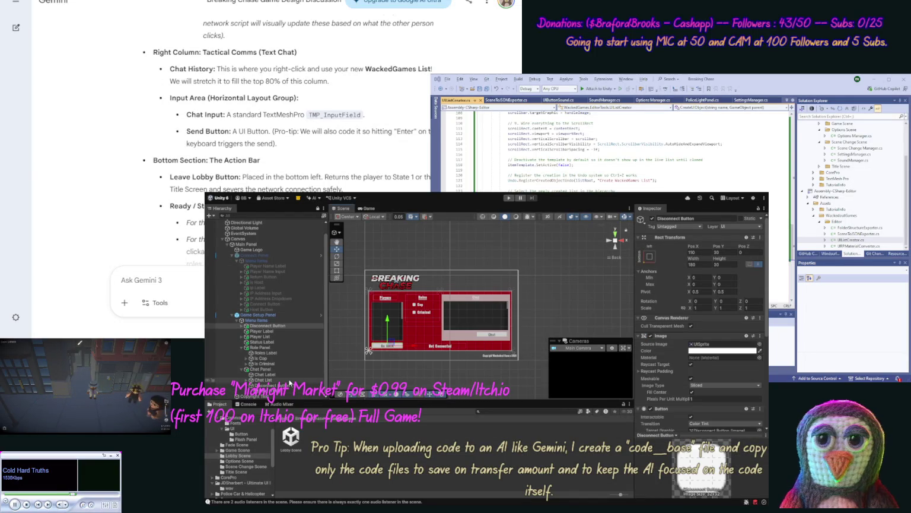
{"action": "left_click_drag", "start_coordinate": [290, 385], "coordinate": [290, 386]}
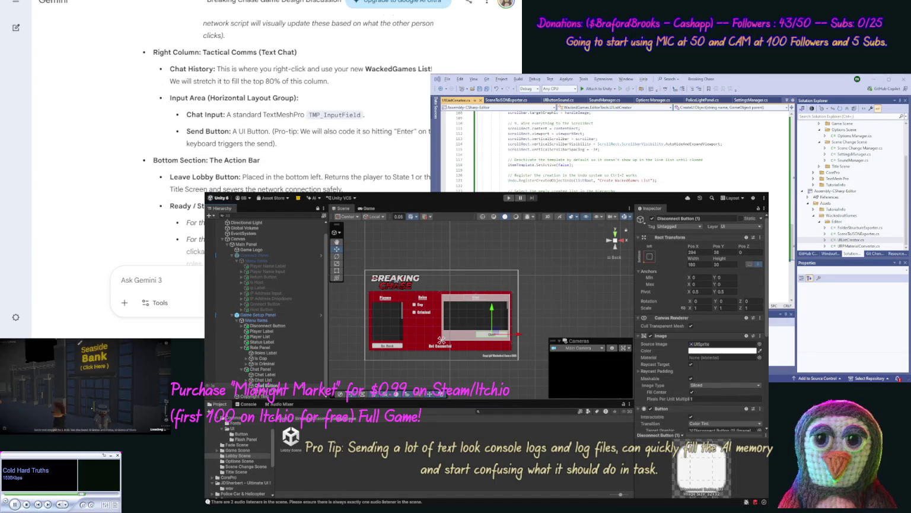
{"action": "left_click", "coordinate": [266, 385]}
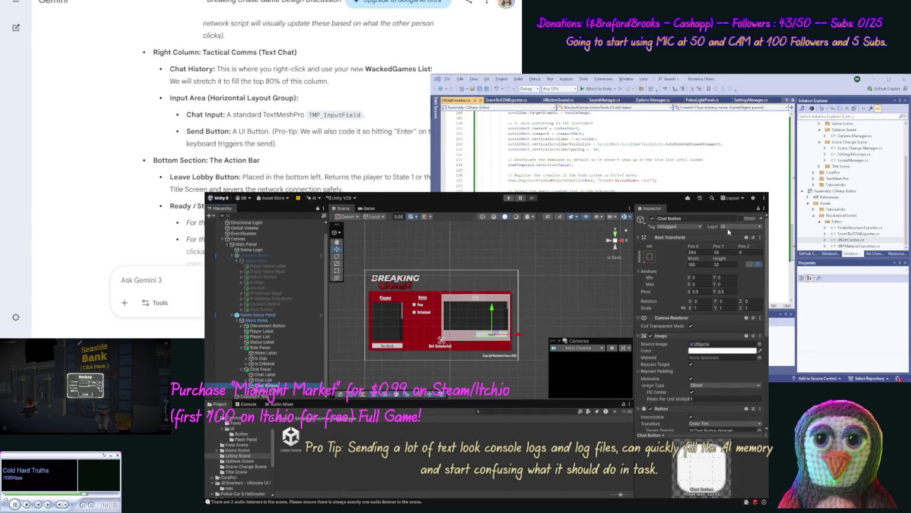
Set the Chat button's width to 90 and slide it right within the panel.
{"action": "left_click", "coordinate": [704, 262]}
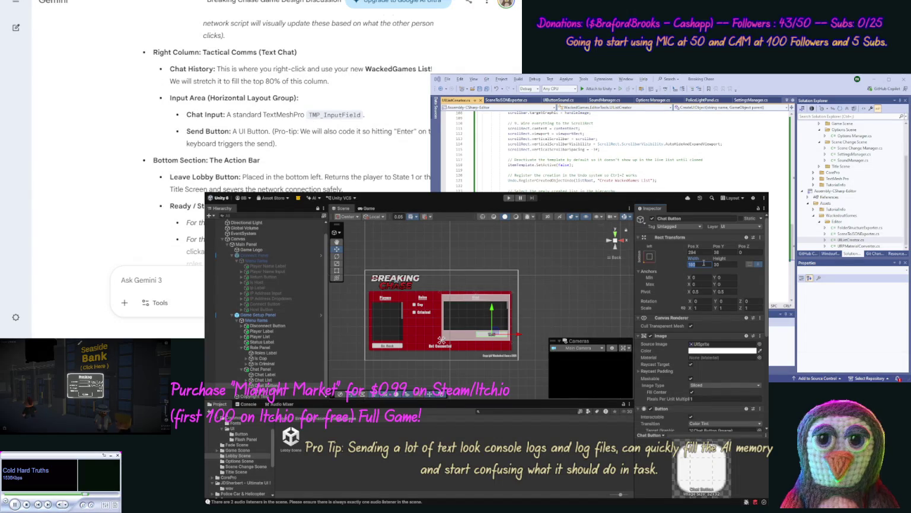
{"action": "type", "text": "80"}
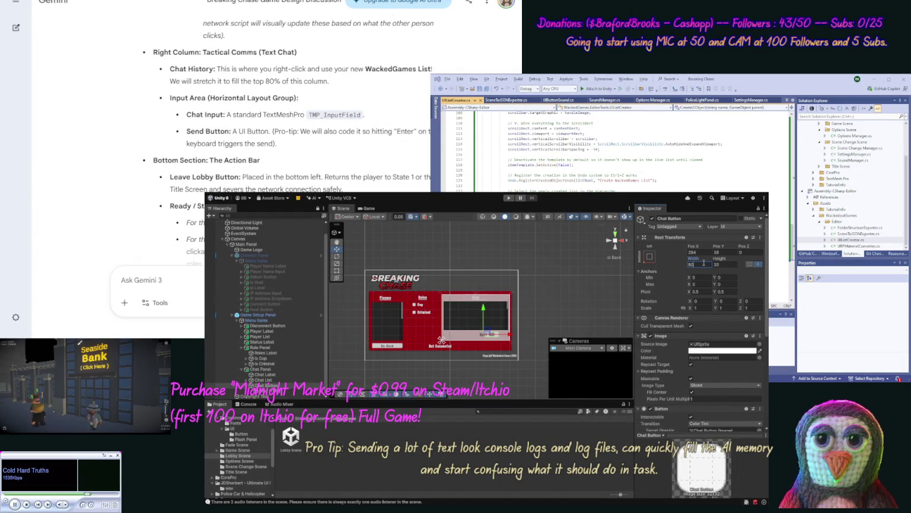
{"action": "key", "text": "BackSpace"}
{"action": "key", "text": "BackSpace"}
{"action": "type", "text": "90"}
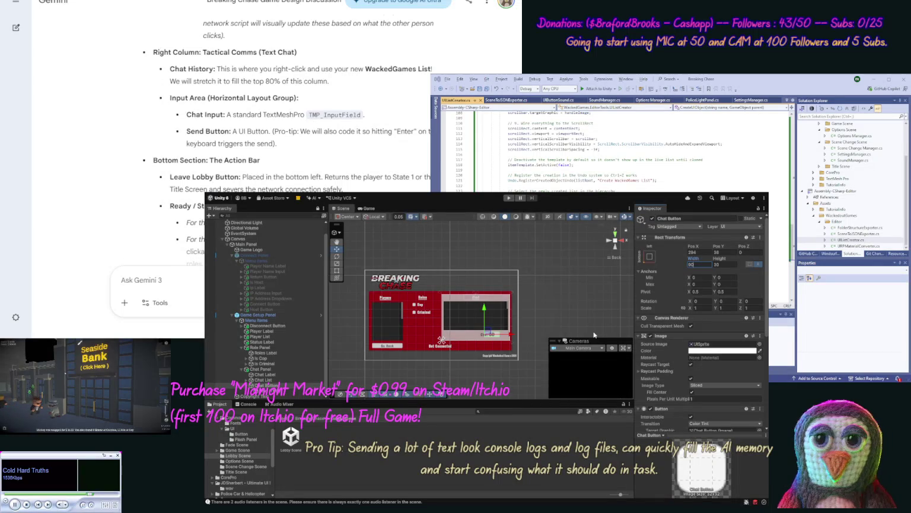
{"action": "left_click_drag", "start_coordinate": [510, 335], "coordinate": [516, 336]}
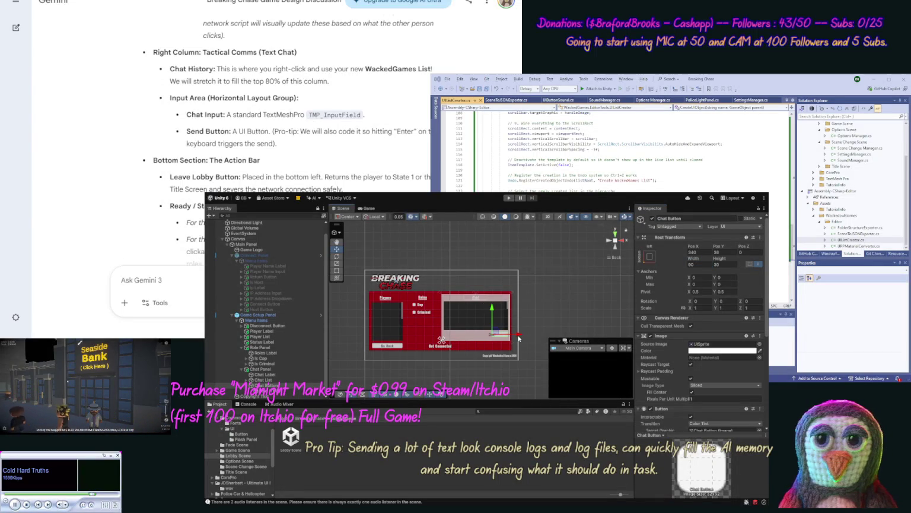
{"action": "left_click", "coordinate": [532, 331]}
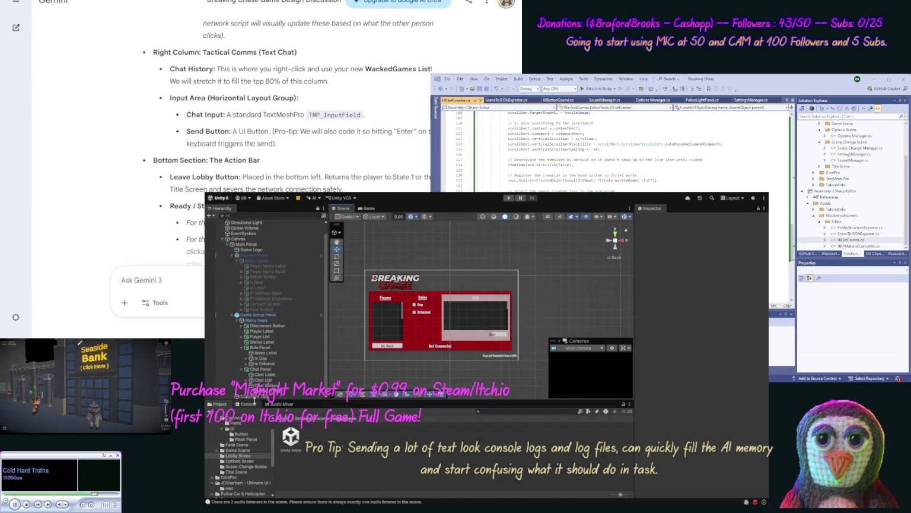
Make the Chat button's label text stretch to fill the whole button.
{"action": "left_click", "coordinate": [264, 386]}
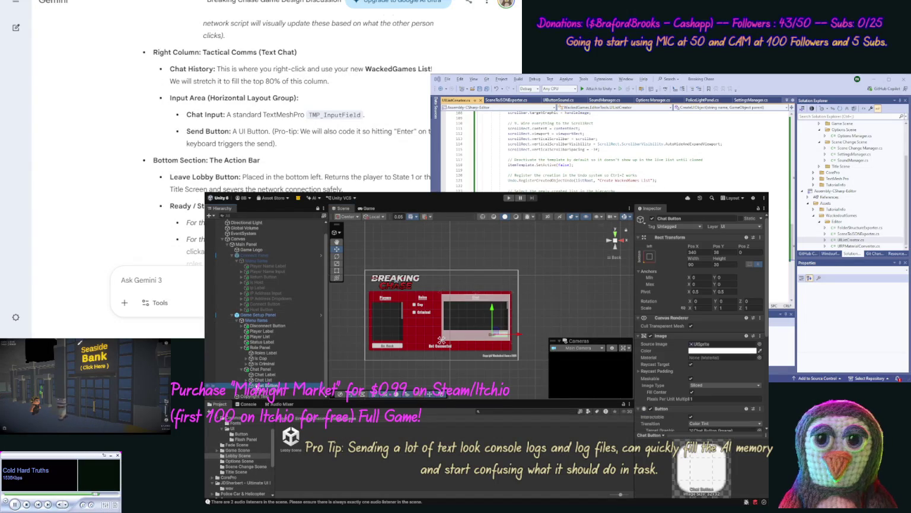
{"action": "left_click", "coordinate": [261, 391]}
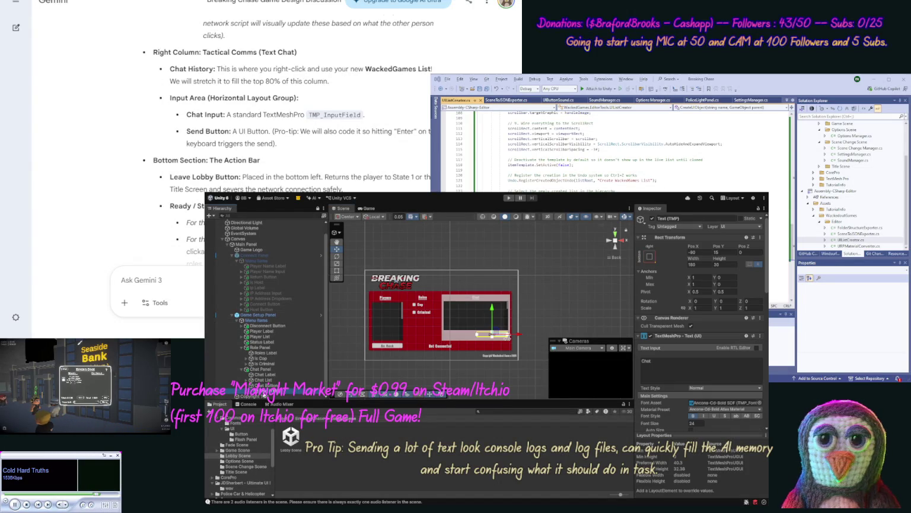
{"action": "left_click", "coordinate": [264, 385]}
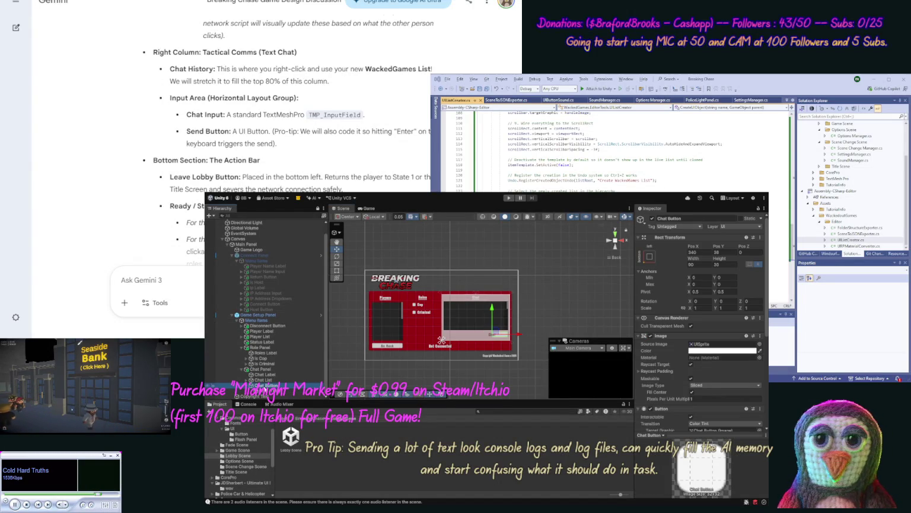
{"action": "left_click", "coordinate": [261, 390]}
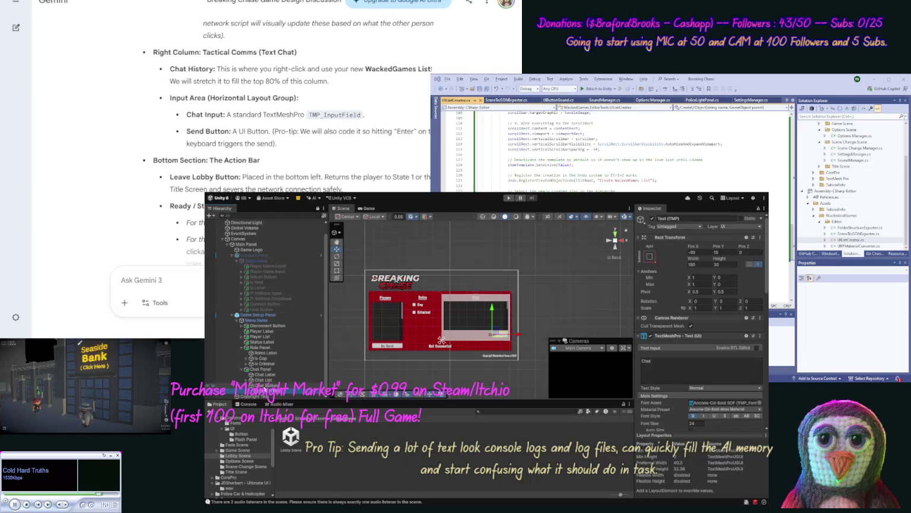
{"action": "left_click", "coordinate": [264, 385]}
{"action": "key", "text": "Escape"}
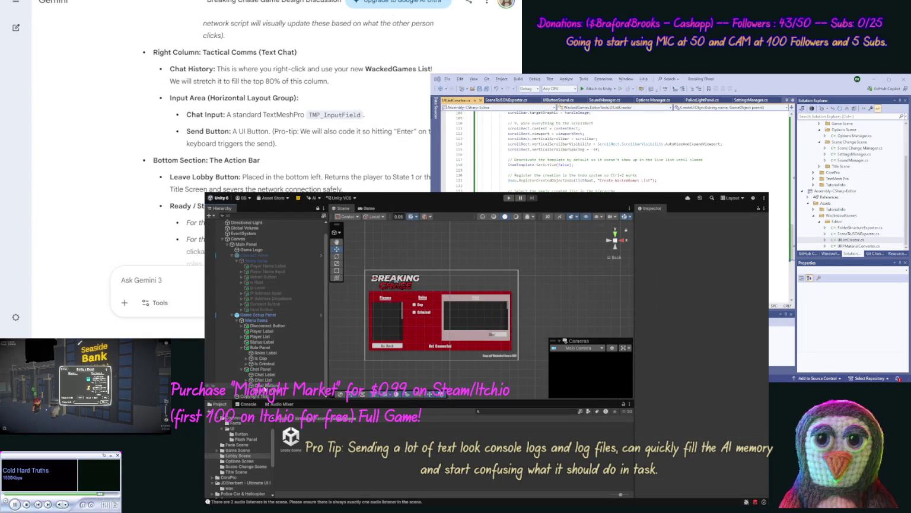
{"action": "left_click", "coordinate": [266, 385]}
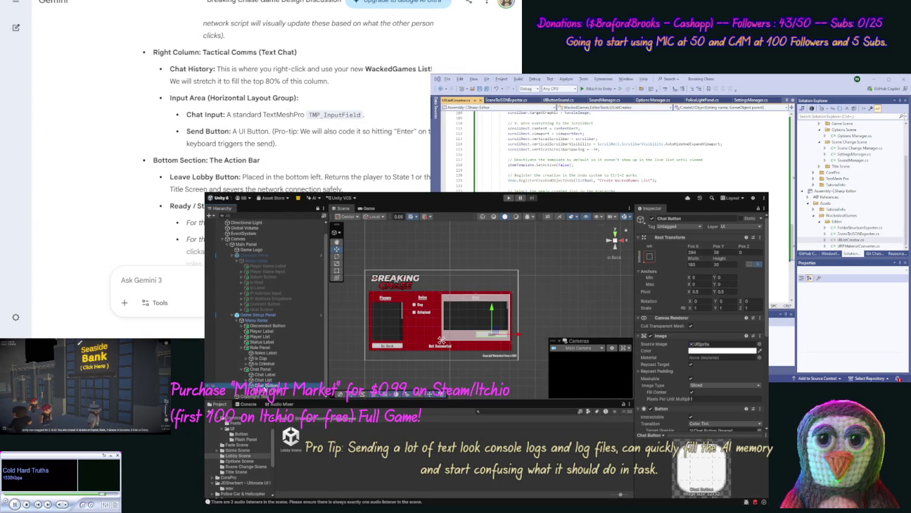
{"action": "left_click", "coordinate": [506, 337]}
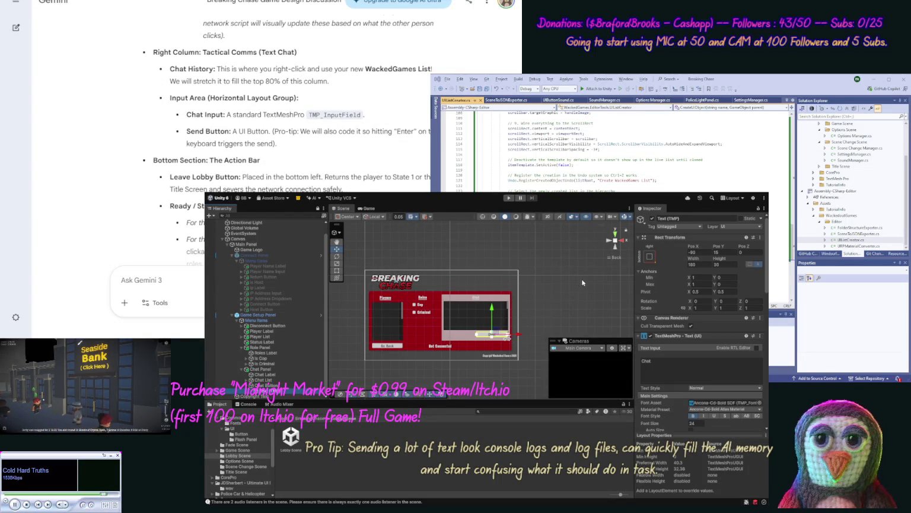
{"action": "key", "text": "ctrl+z"}
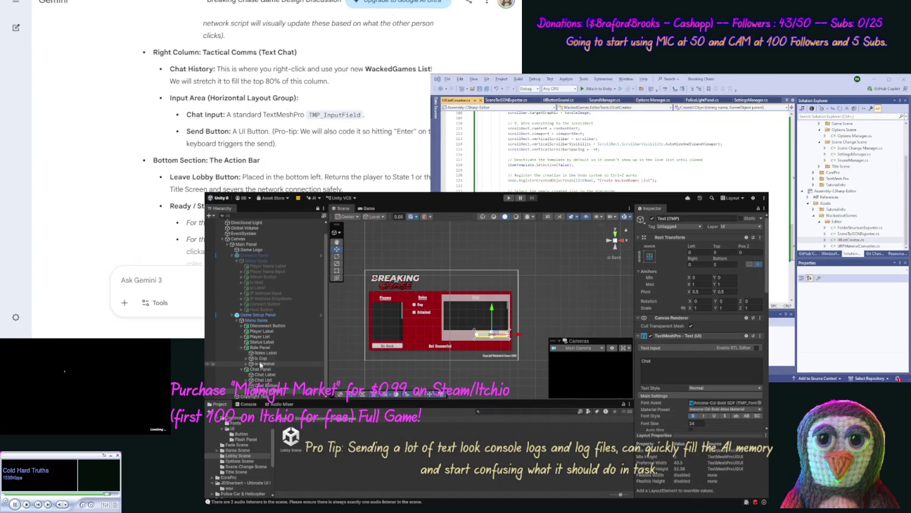
Inspect the Go Back button's label text settings for reference.
{"action": "left_click", "coordinate": [241, 326]}
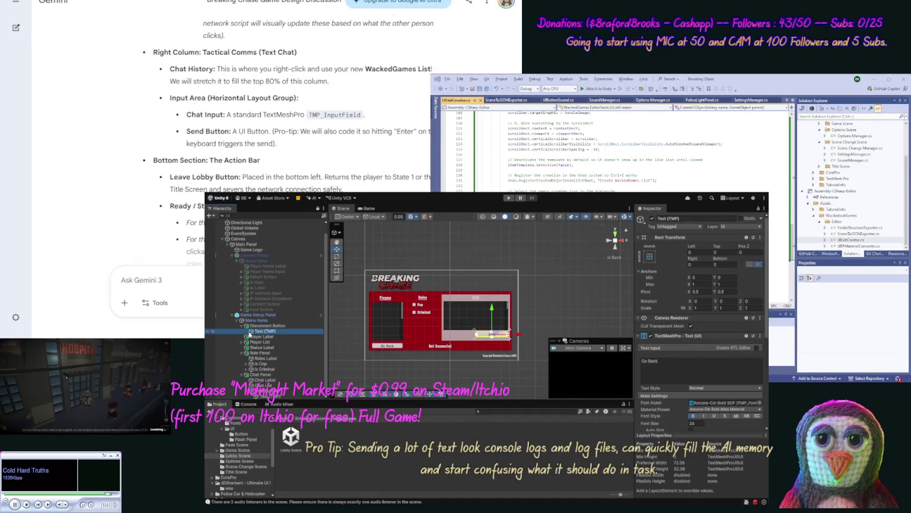
{"action": "left_click", "coordinate": [265, 330]}
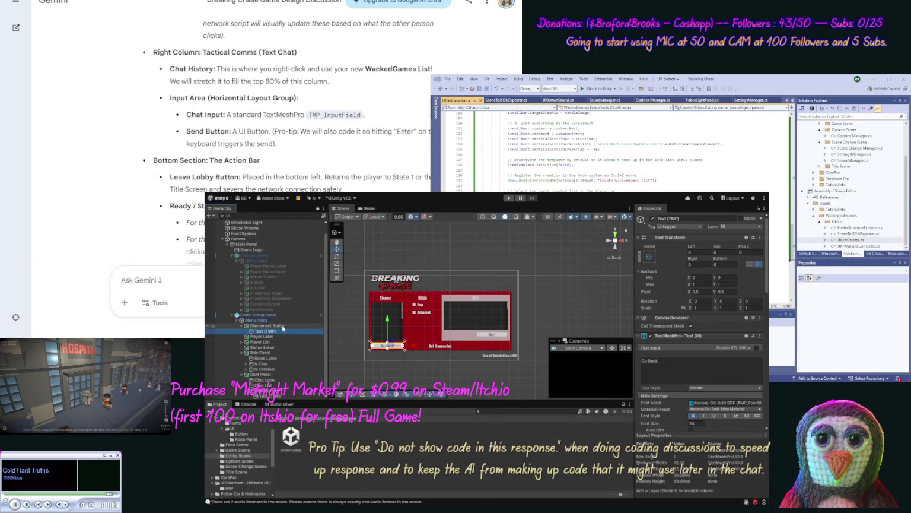
{"action": "left_click", "coordinate": [241, 326]}
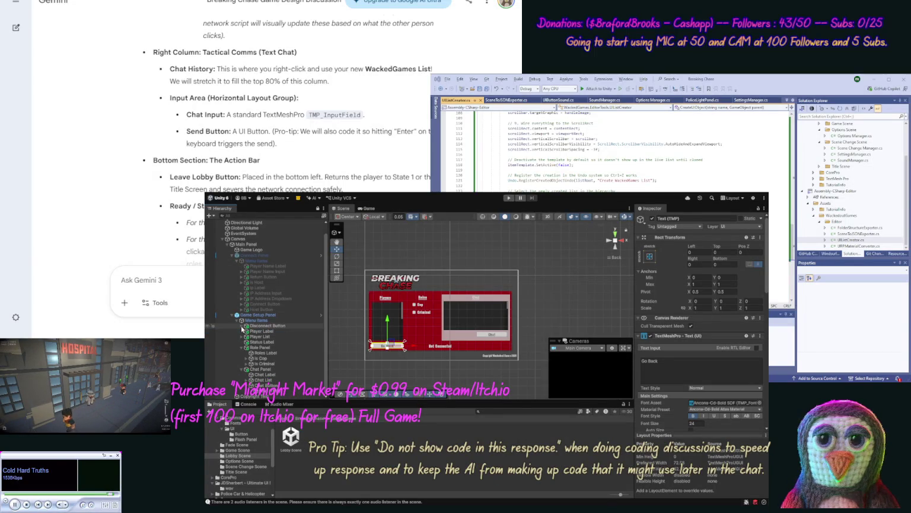
Set the Chat button width to 90, anchor it bottom-right, and move it slightly lower.
{"action": "left_click", "coordinate": [267, 385]}
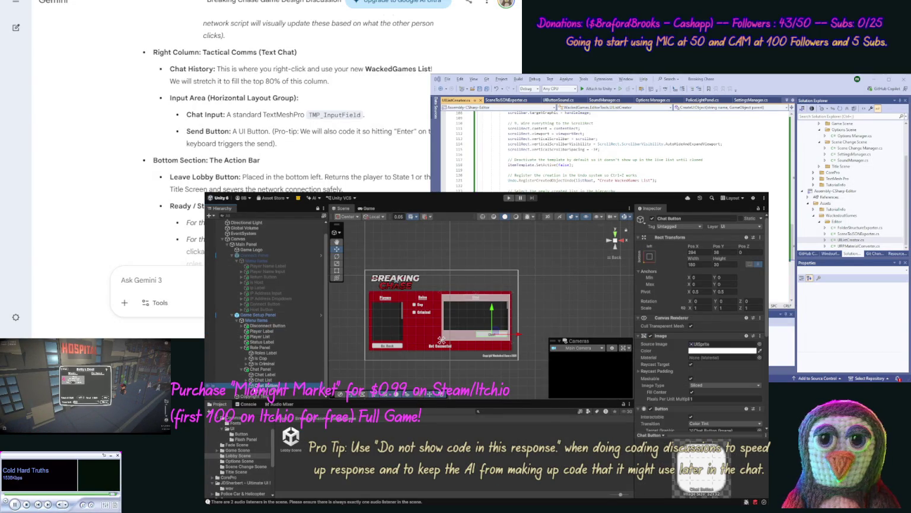
{"action": "left_click", "coordinate": [695, 265]}
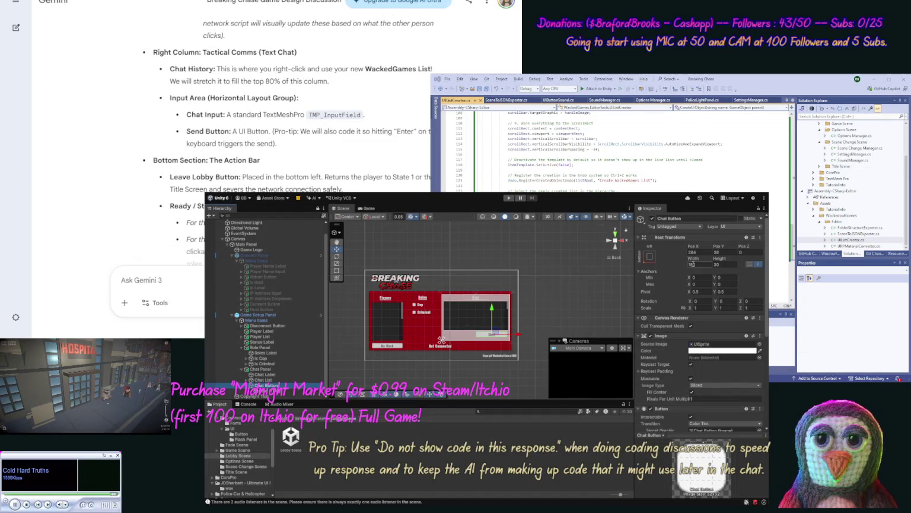
{"action": "type", "text": "90"}
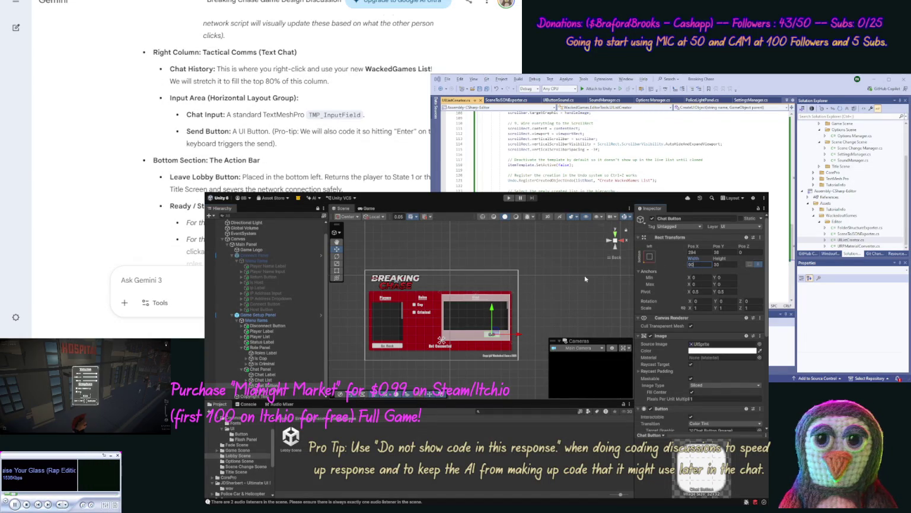
{"action": "left_click", "coordinate": [651, 259]}
{"action": "left_click", "coordinate": [703, 343]}
{"action": "left_click_drag", "start_coordinate": [492, 309], "coordinate": [526, 336]}
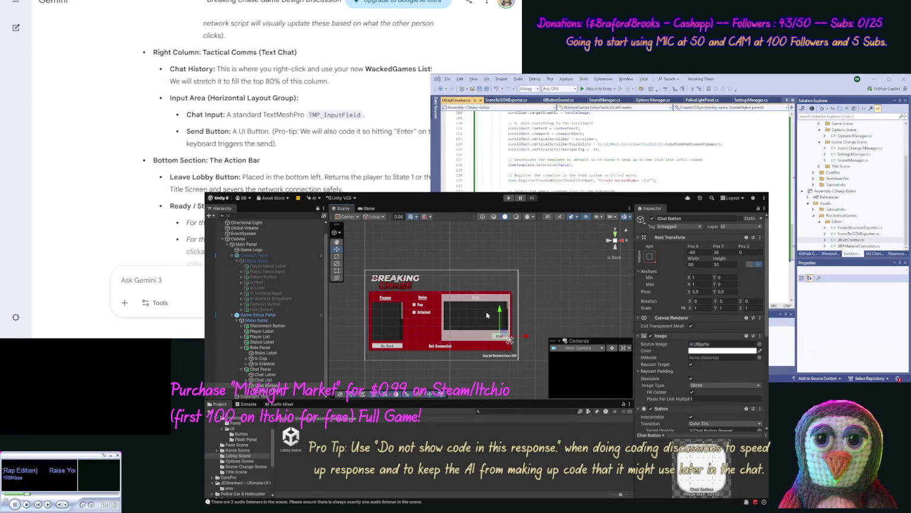
Set the Chat List's bottom inset to 55 inside Chat Panel.
{"action": "left_click", "coordinate": [485, 311]}
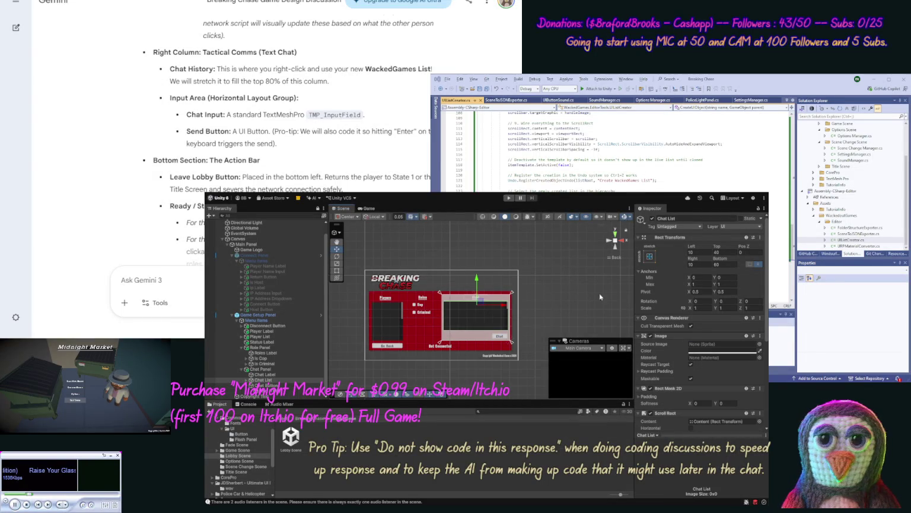
{"action": "left_click", "coordinate": [726, 264]}
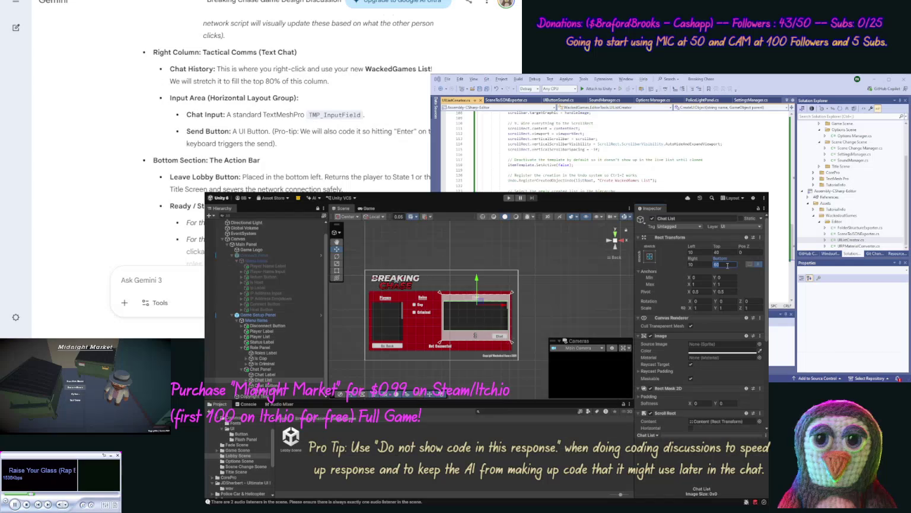
{"action": "type", "text": "55"}
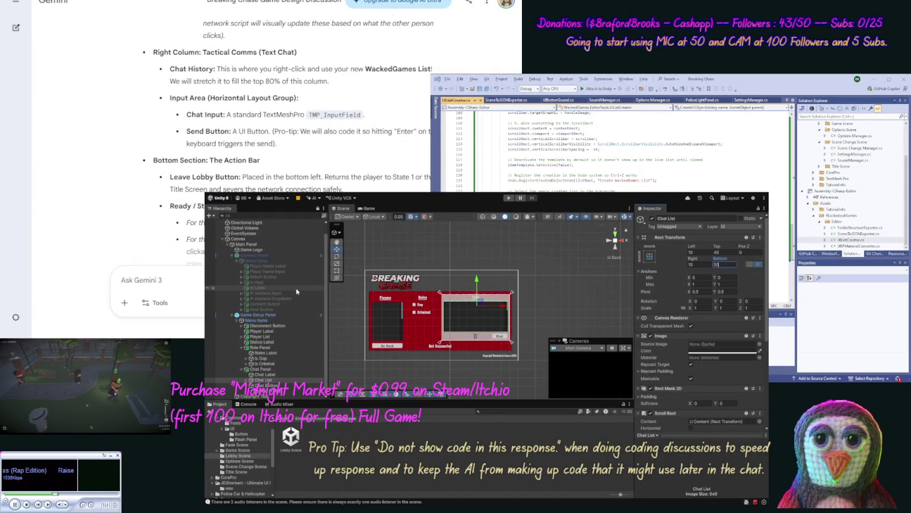
{"action": "left_click", "coordinate": [273, 292]}
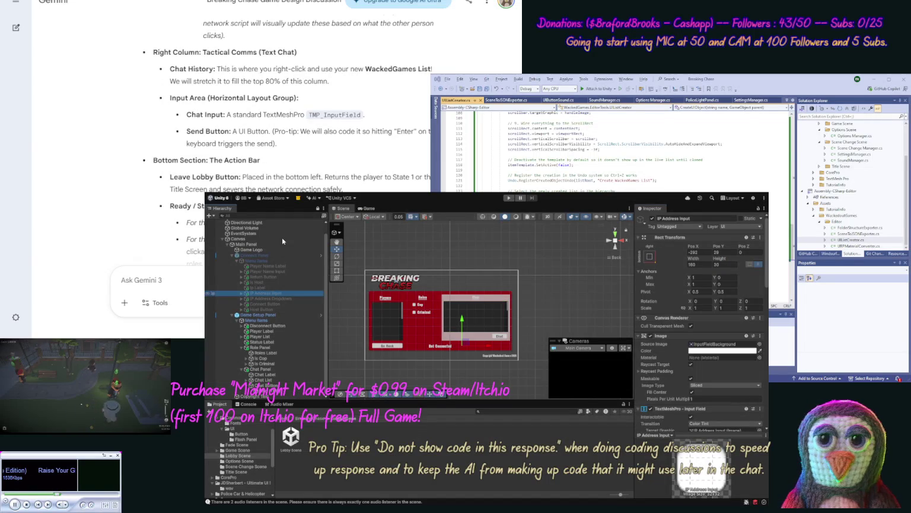
Move the IP Address Input up to the chat panel's bottom edge.
{"action": "scroll", "coordinate": [250, 363], "scroll_direction": "up", "scroll_amount": 1}
{"action": "scroll", "coordinate": [250, 363], "scroll_direction": "down", "scroll_amount": 1}
{"action": "left_click", "coordinate": [267, 385]}
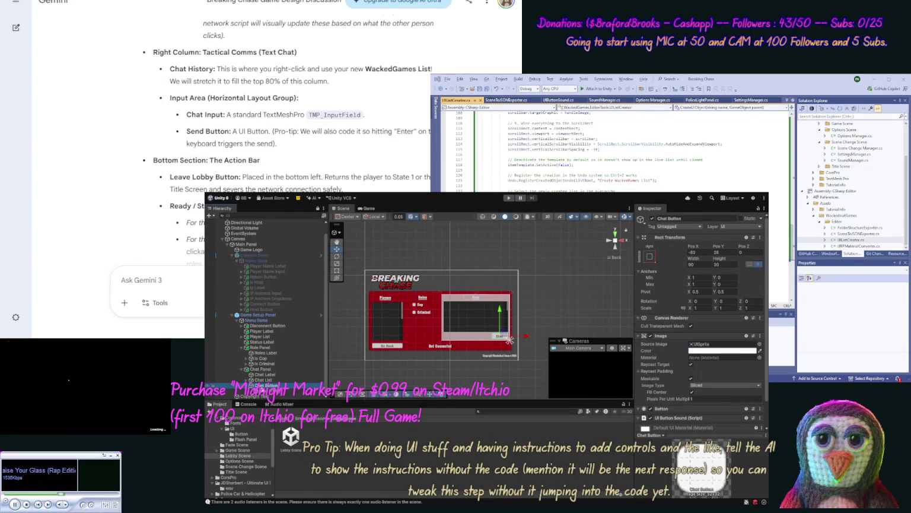
{"action": "key", "text": "ctrl+z"}
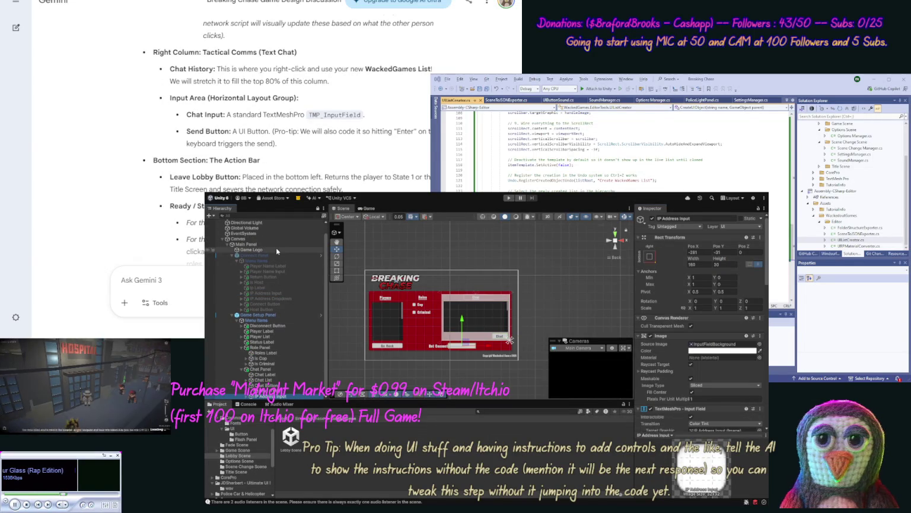
{"action": "scroll", "coordinate": [279, 261], "scroll_direction": "up", "scroll_amount": 1}
{"action": "scroll", "coordinate": [286, 270], "scroll_direction": "down", "scroll_amount": 2}
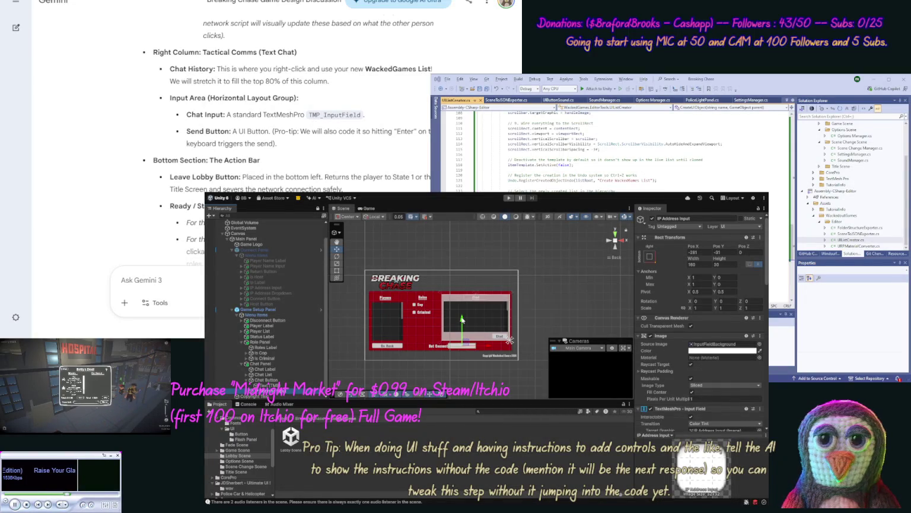
{"action": "left_click_drag", "start_coordinate": [463, 319], "coordinate": [464, 308]}
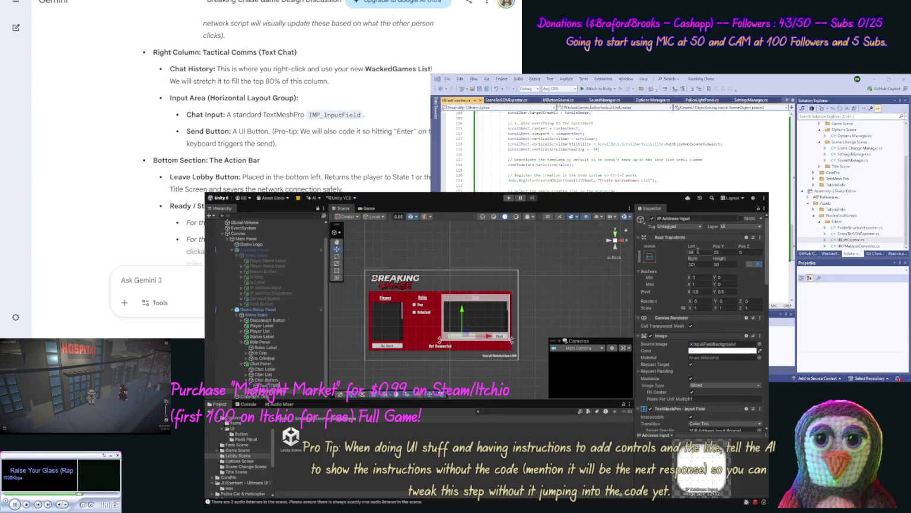
Set the chat input field's Left inset to 10 and Right inset to 120.
{"action": "type", "text": "10"}
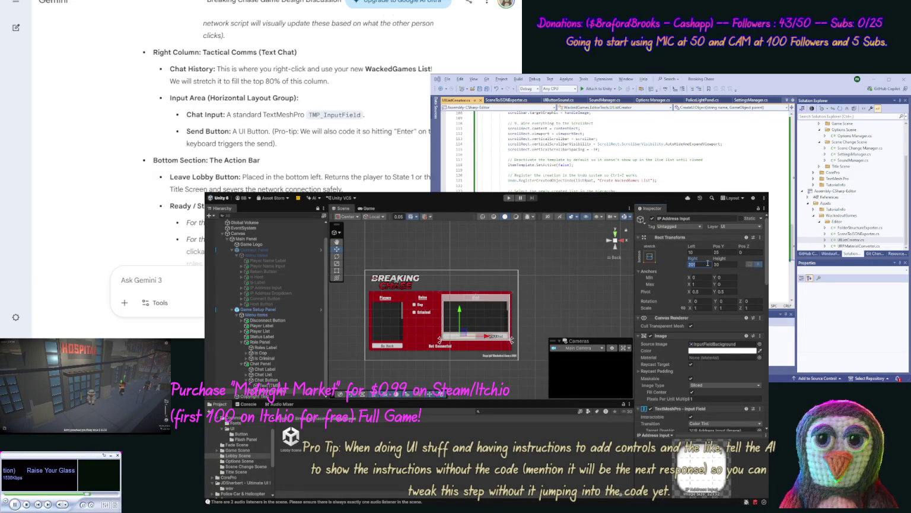
{"action": "type", "text": "250"}
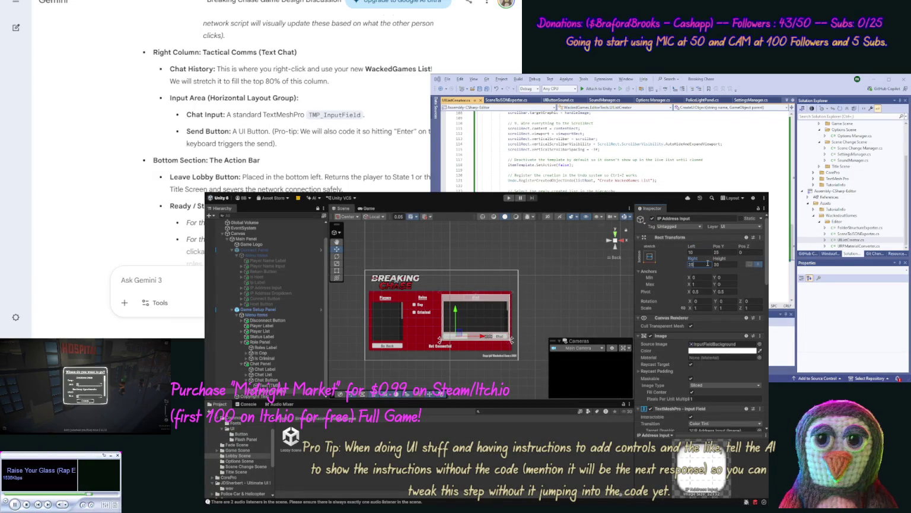
{"action": "key", "text": "Return"}
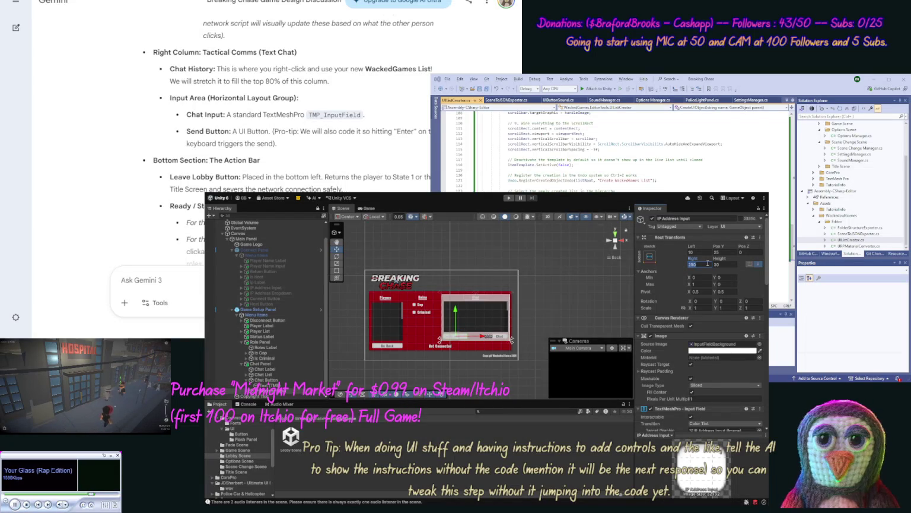
{"action": "type", "text": "150"}
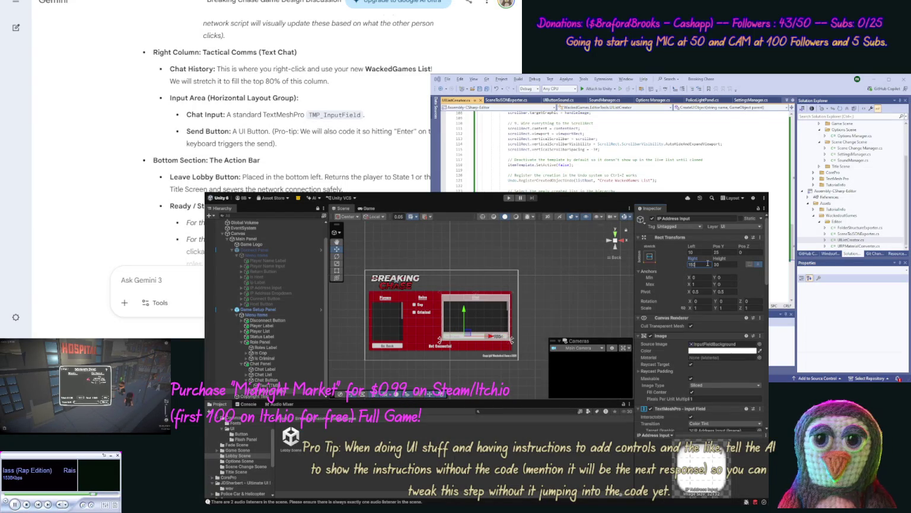
{"action": "type", "text": "1"}
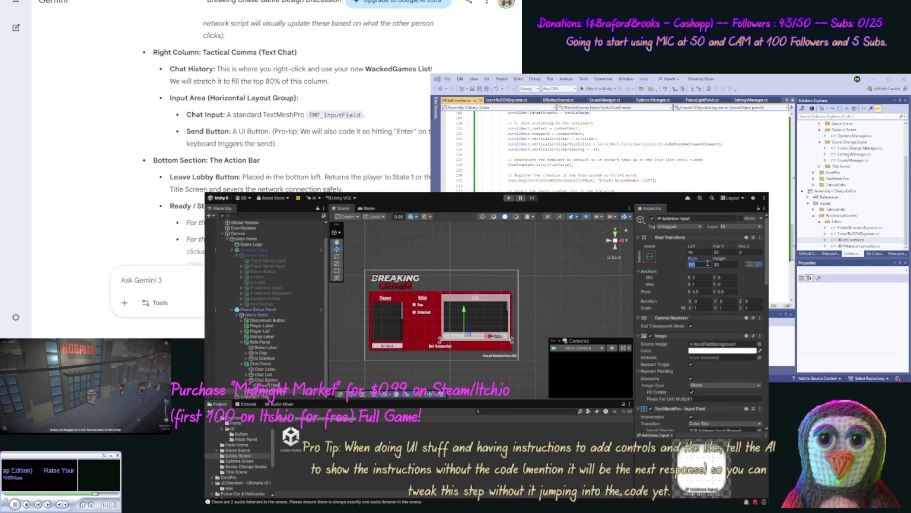
{"action": "type", "text": "20"}
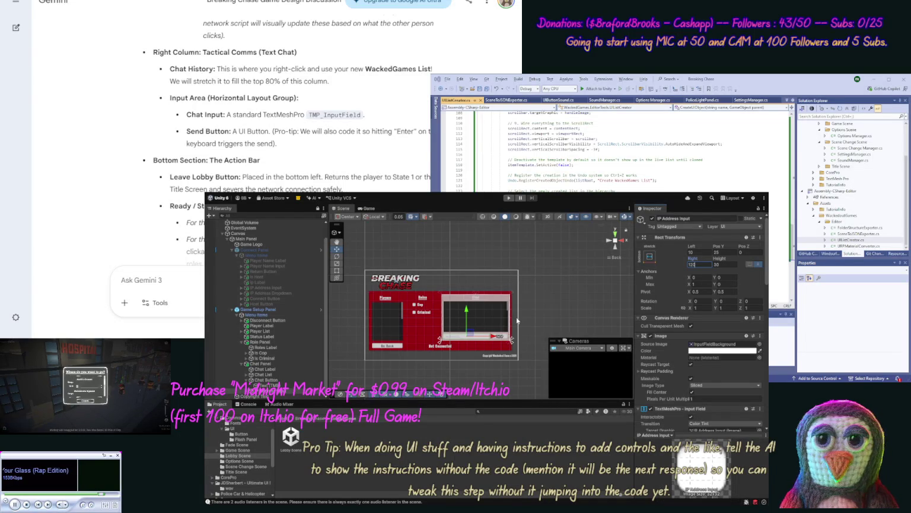
{"action": "left_click", "coordinate": [529, 319]}
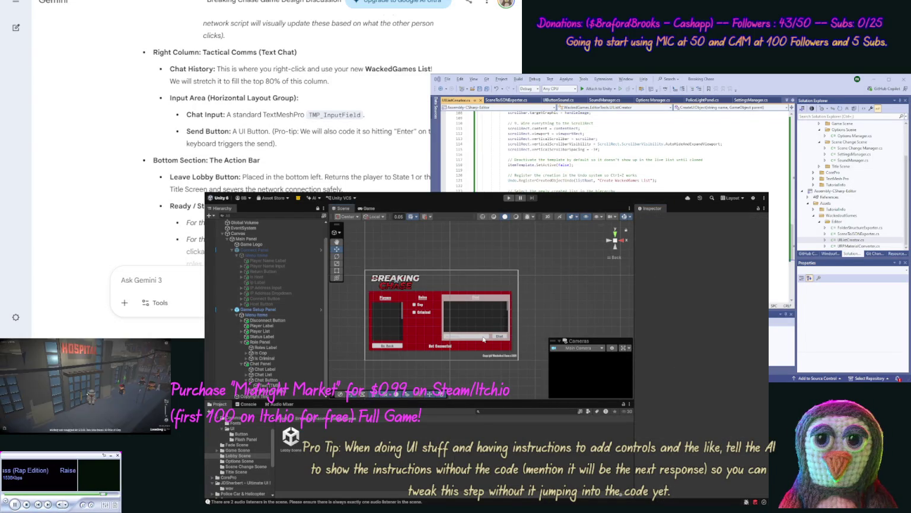
{"action": "left_click", "coordinate": [505, 342]}
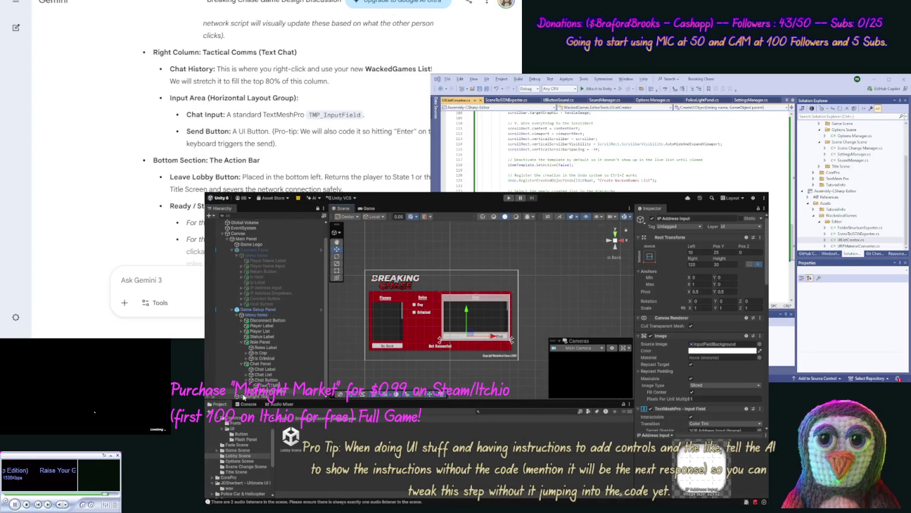
Edit the chat input's Placeholder text to read 'Enter chat text here ...' instead of 'Enter host address...'.
{"action": "left_click", "coordinate": [262, 396]}
{"action": "left_click", "coordinate": [709, 364]}
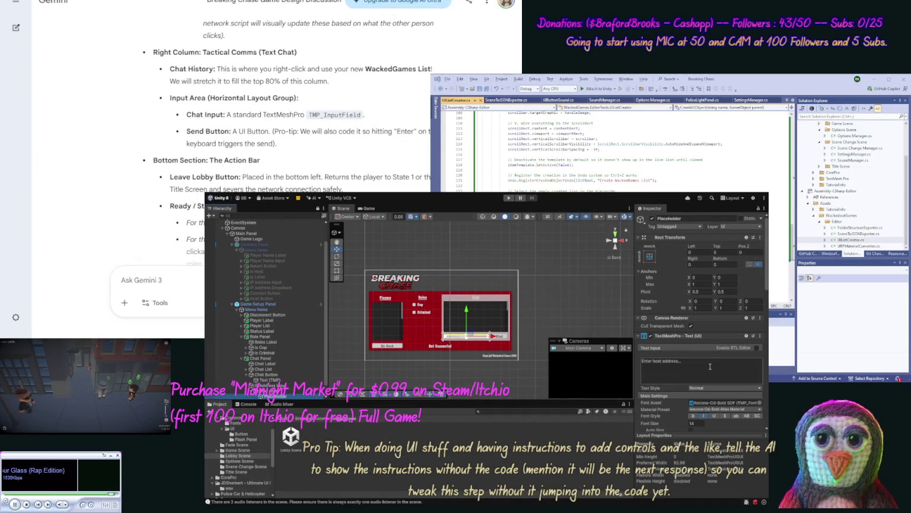
{"action": "left_click", "coordinate": [683, 360]}
{"action": "left_click_drag", "start_coordinate": [683, 360], "coordinate": [655, 364]}
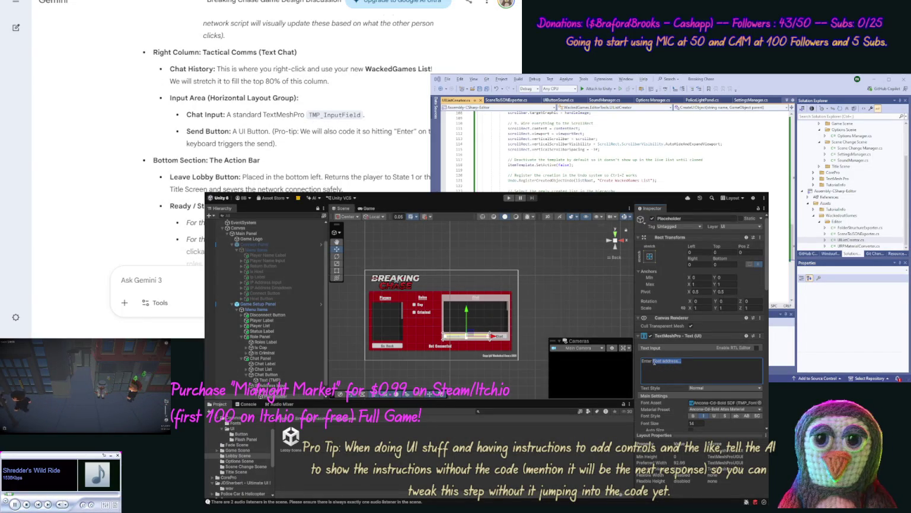
{"action": "key", "text": "BackSpace"}
{"action": "type", "text": "ch"}
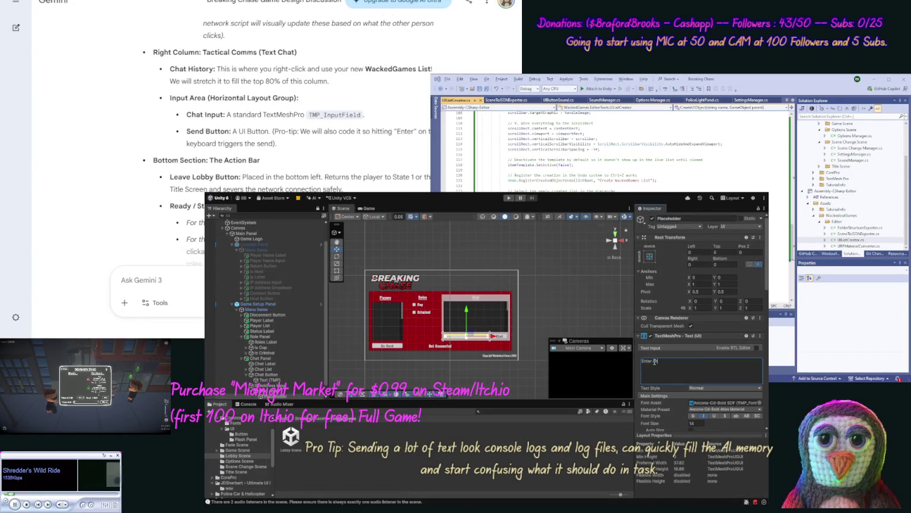
{"action": "type", "text": "at text here"}
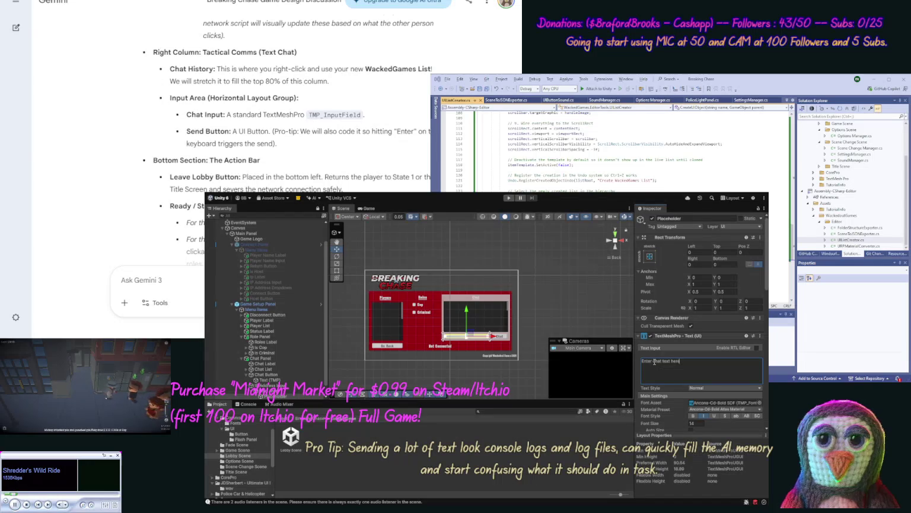
{"action": "type", "text": " ..."}
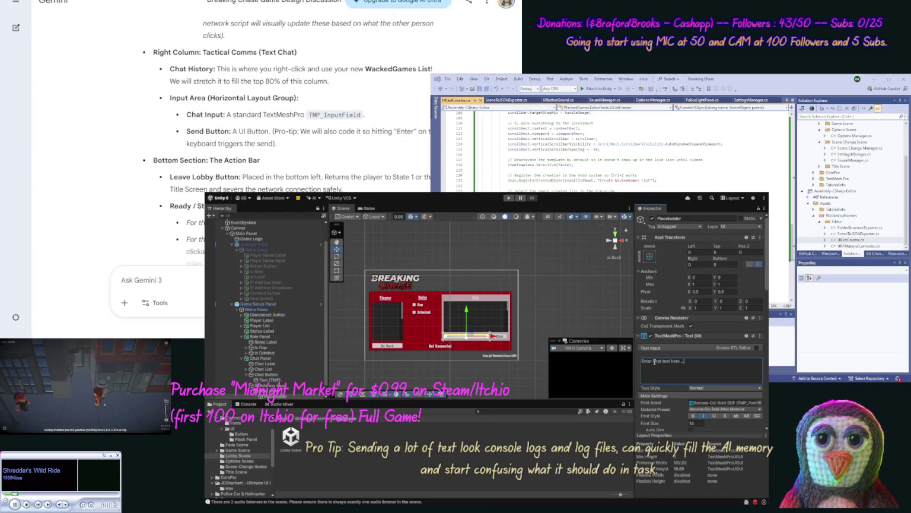
{"action": "left_click", "coordinate": [555, 312]}
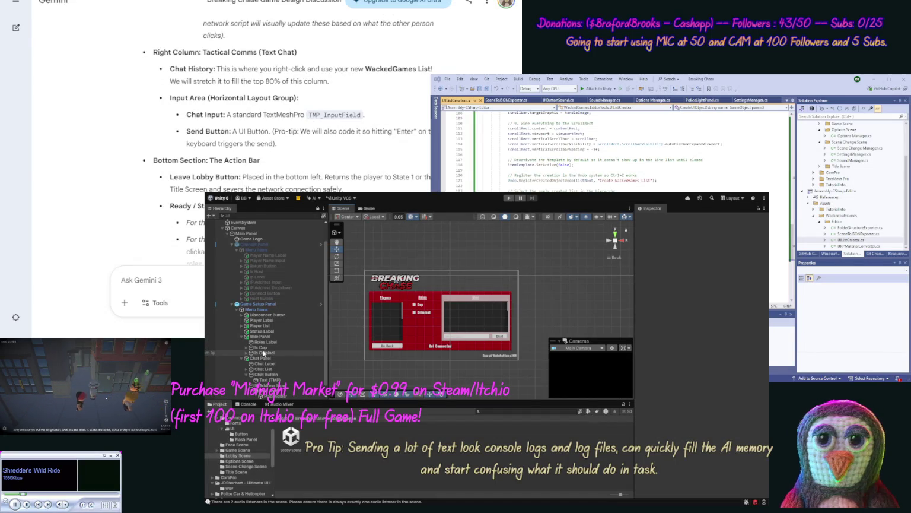
Expand the Player List and its Viewport, and check the Player List's background colour.
{"action": "left_click", "coordinate": [241, 326]}
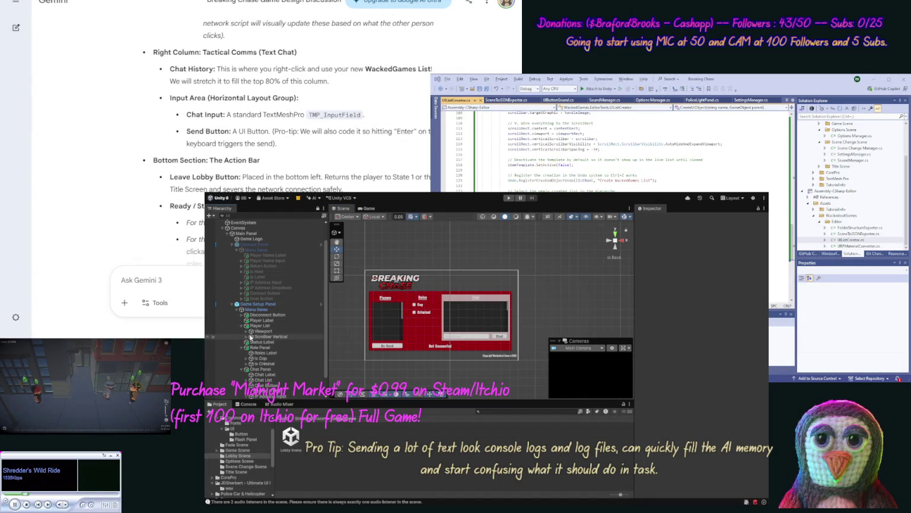
{"action": "left_click", "coordinate": [247, 332]}
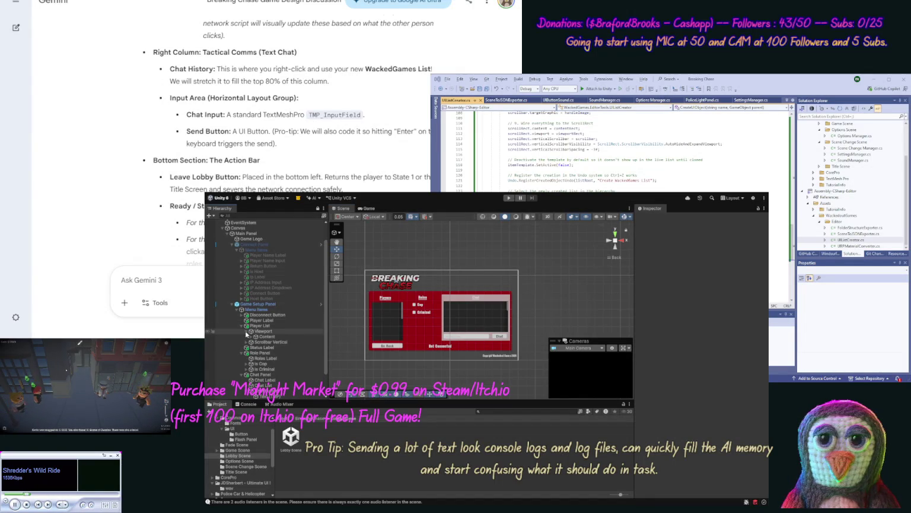
{"action": "left_click", "coordinate": [261, 333]}
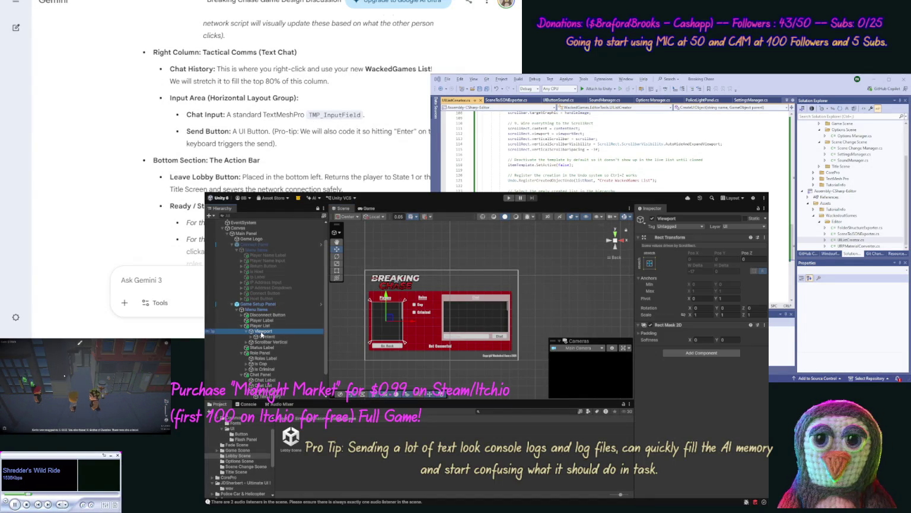
{"action": "left_click", "coordinate": [260, 325]}
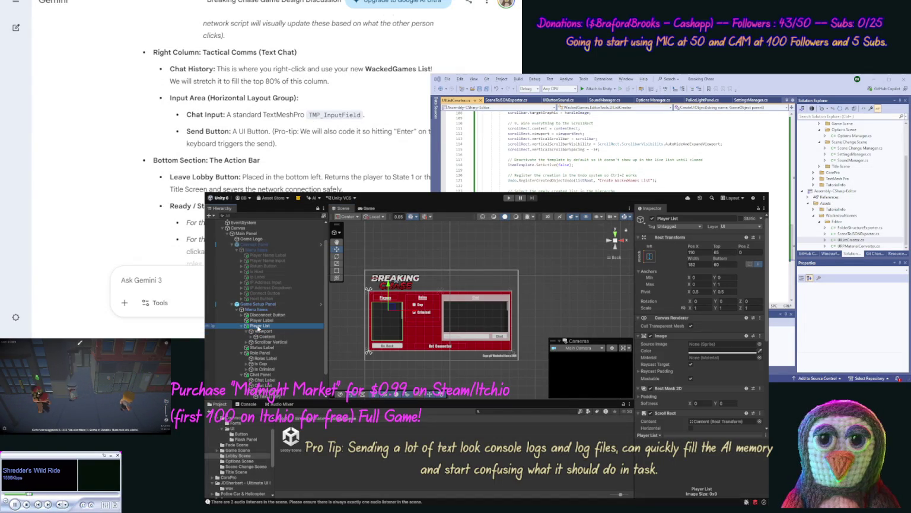
{"action": "left_click", "coordinate": [734, 351]}
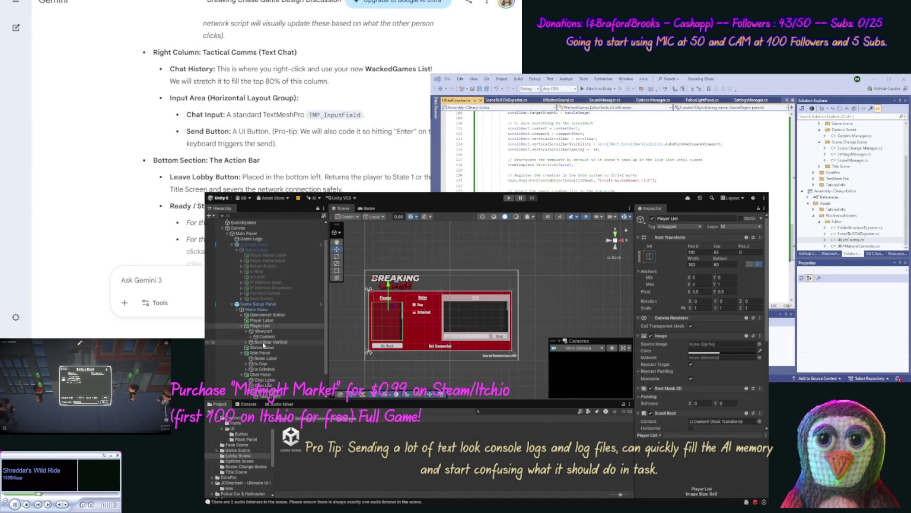
Inspect the Scrollbar Vertical and compare its background colour with the Player List's.
{"action": "left_click", "coordinate": [247, 343]}
{"action": "left_click", "coordinate": [270, 347]}
{"action": "left_click", "coordinate": [272, 342]}
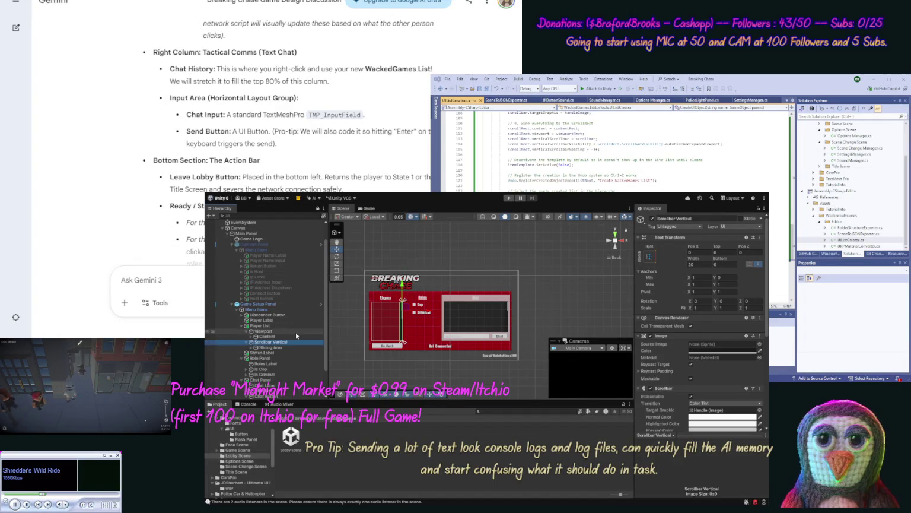
{"action": "left_click", "coordinate": [296, 331]}
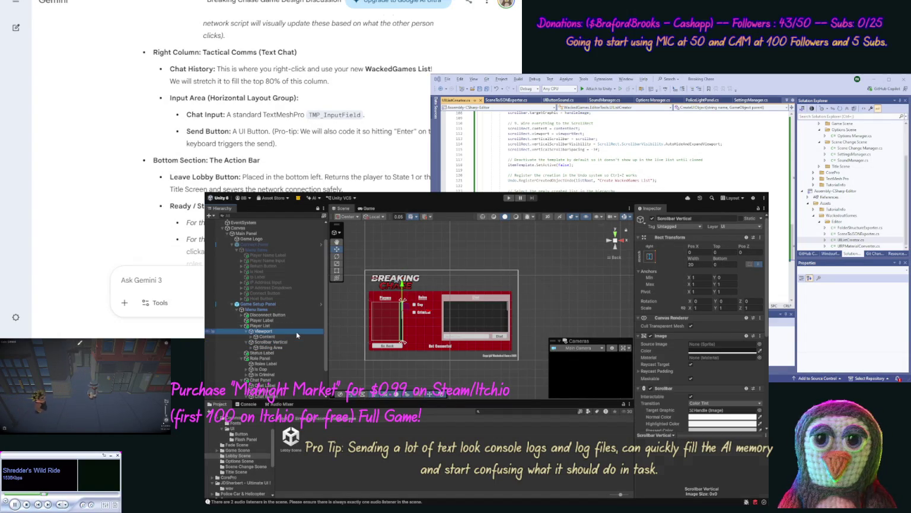
{"action": "left_click", "coordinate": [279, 326]}
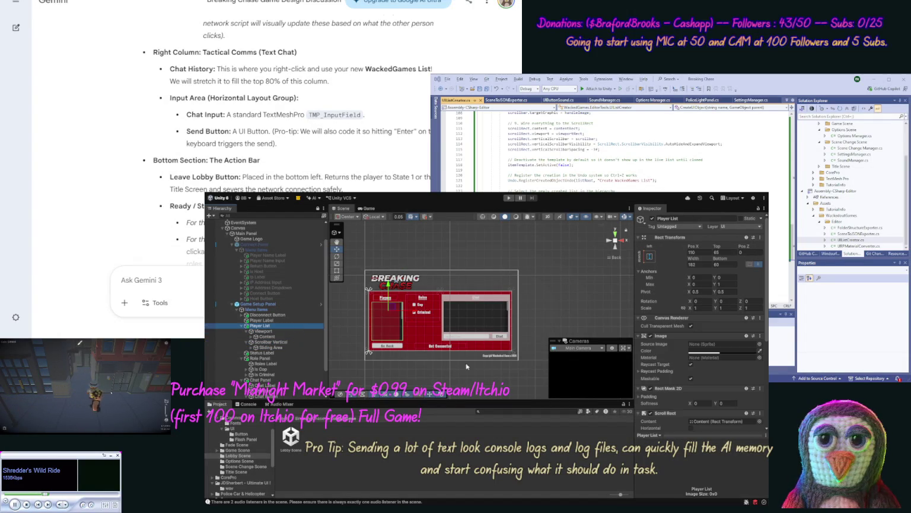
{"action": "left_click", "coordinate": [725, 352]}
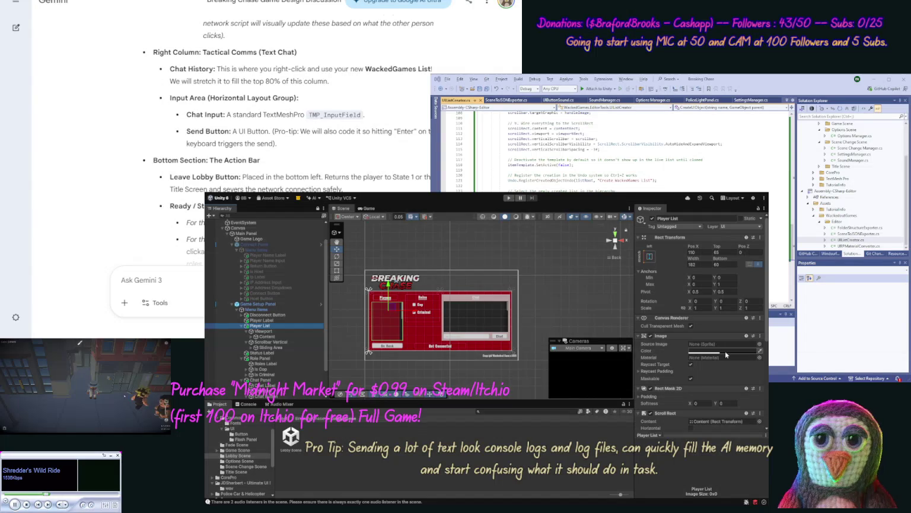
{"action": "left_click", "coordinate": [299, 343]}
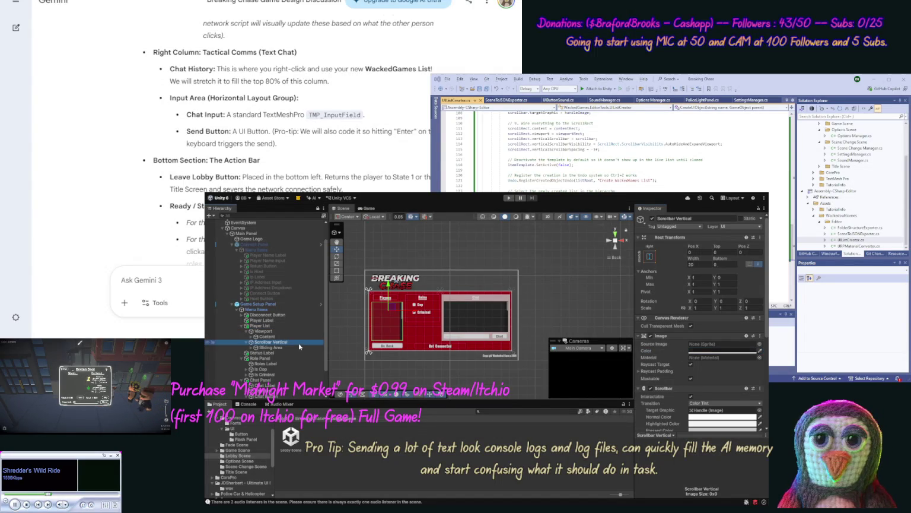
{"action": "left_click", "coordinate": [711, 350]}
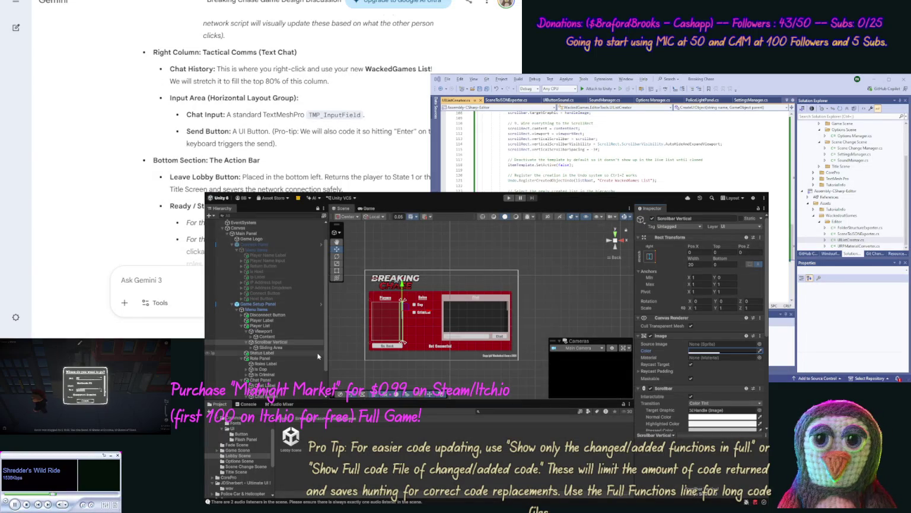
Expand and select the Chat List to show its Viewport and Scrollbar Vertical children.
{"action": "scroll", "coordinate": [249, 345], "scroll_direction": "down", "scroll_amount": 2}
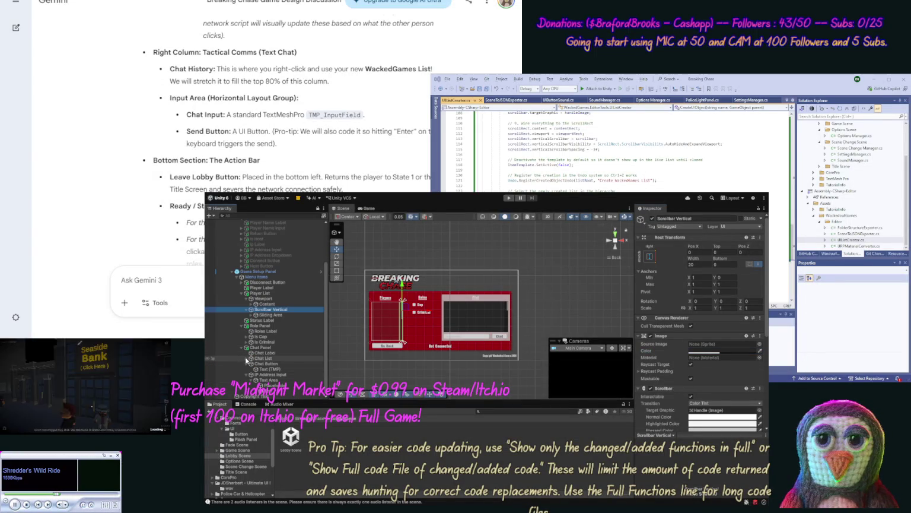
{"action": "left_click", "coordinate": [248, 358]}
{"action": "left_click", "coordinate": [257, 359]}
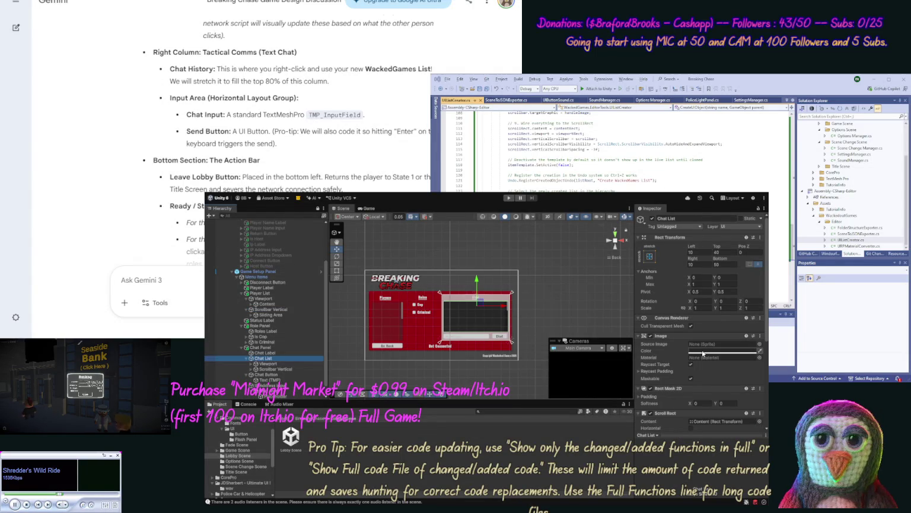
Change the Chat List's scrollbar and background Image colour to match the players list's translucent tint, then deselect.
{"action": "key", "text": "Down"}
{"action": "key", "text": "Down"}
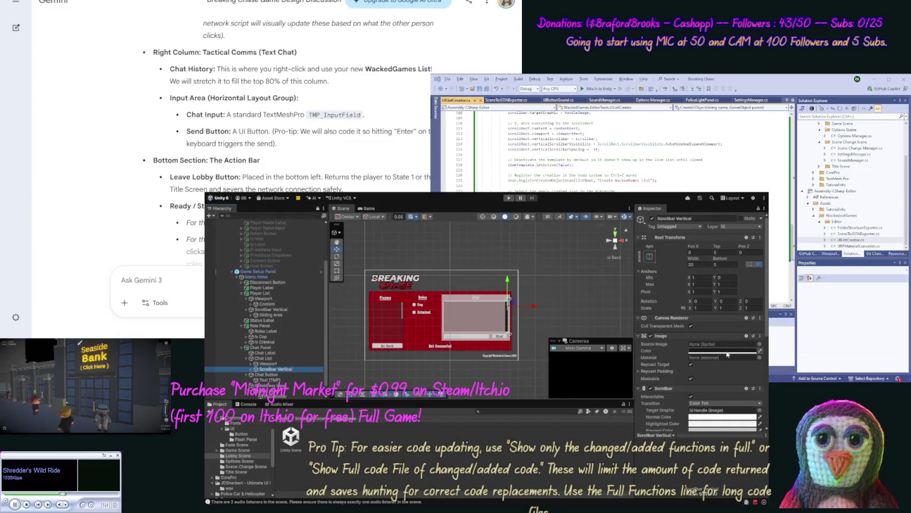
{"action": "left_click", "coordinate": [735, 351]}
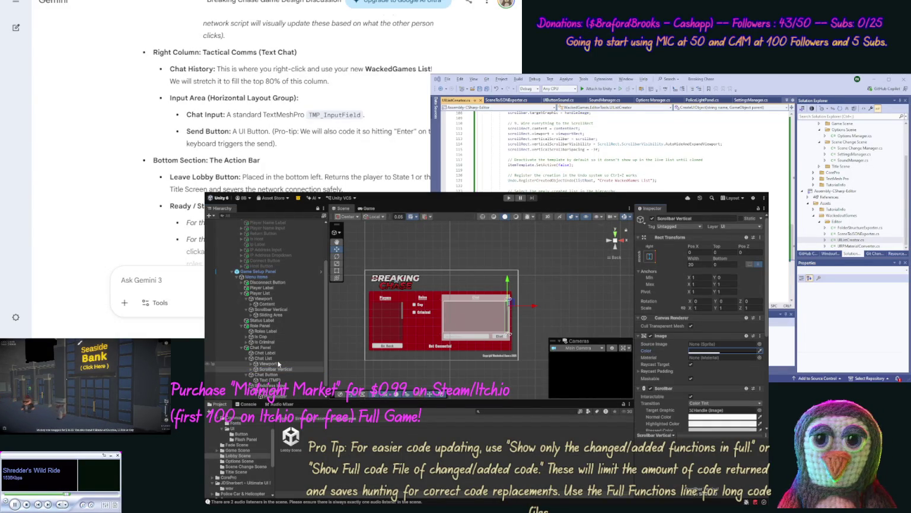
{"action": "left_click", "coordinate": [280, 359]}
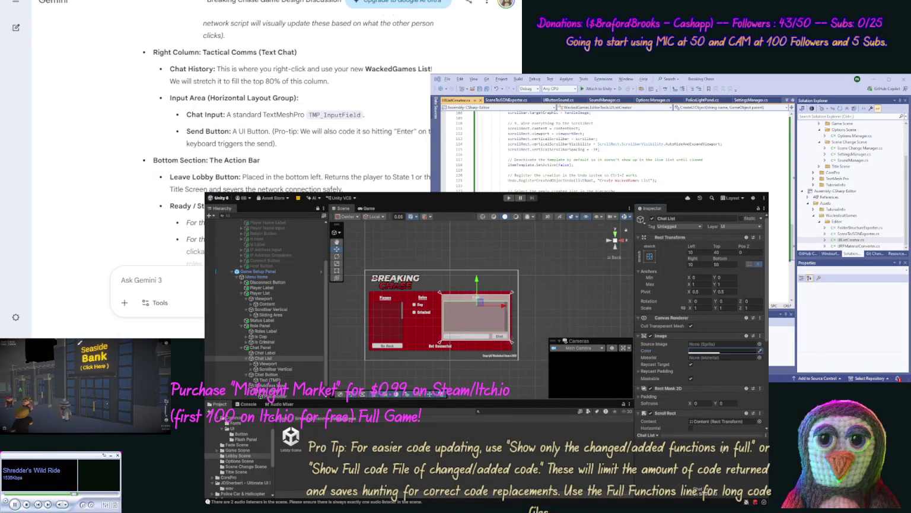
{"action": "left_click", "coordinate": [289, 348]}
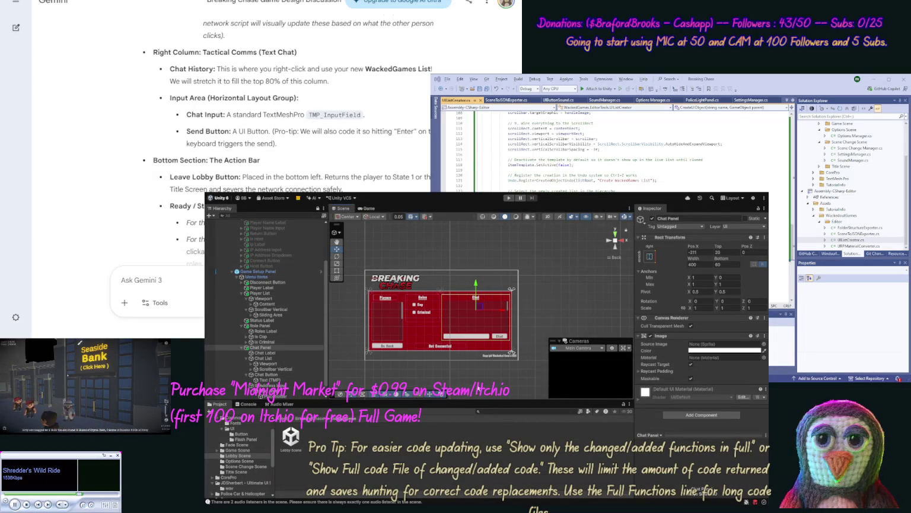
{"action": "left_click", "coordinate": [510, 397]}
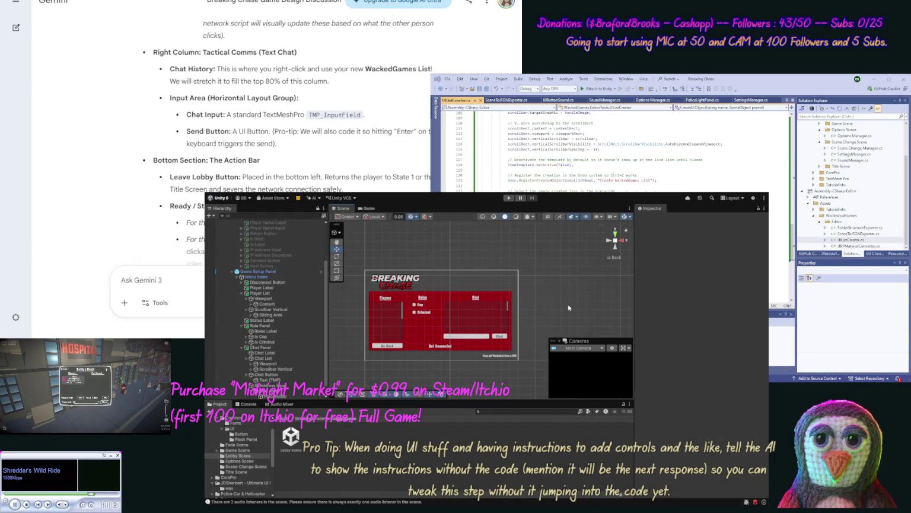
Play-test the lobby by typing 'h' in the chat box and toggling Criminal then Cop, then stop.
{"action": "left_click", "coordinate": [512, 199]}
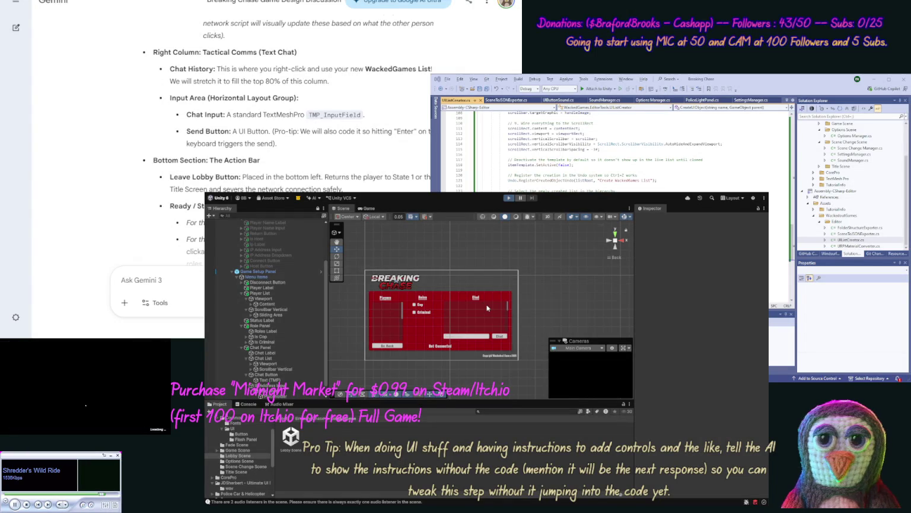
{"action": "key", "text": "ctrl+p"}
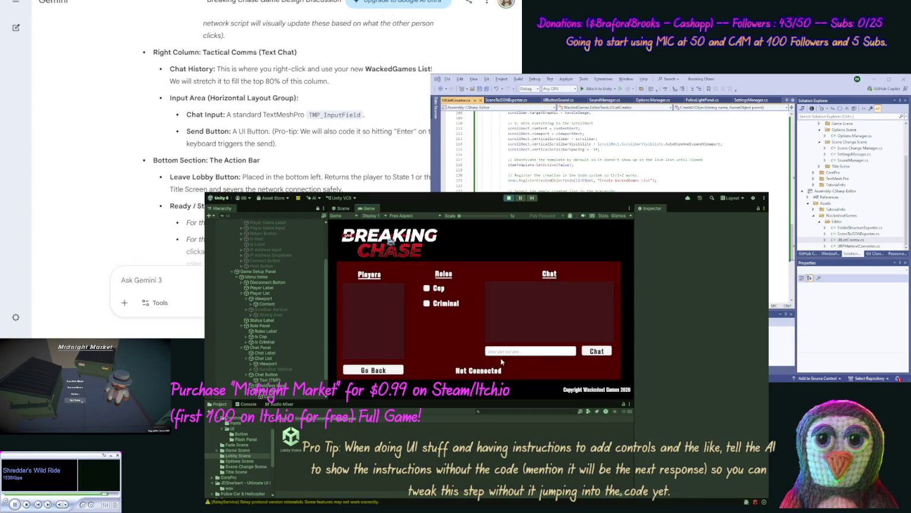
{"action": "left_click", "coordinate": [502, 351]}
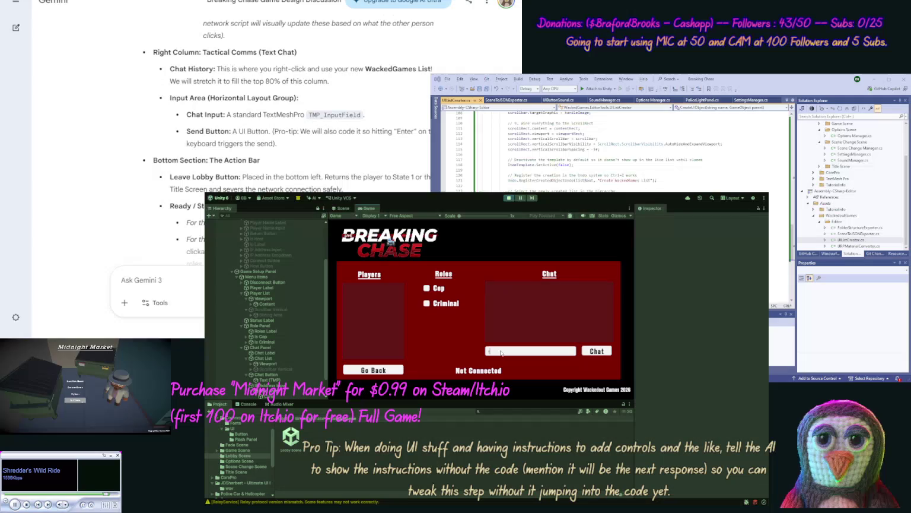
{"action": "type", "text": "h"}
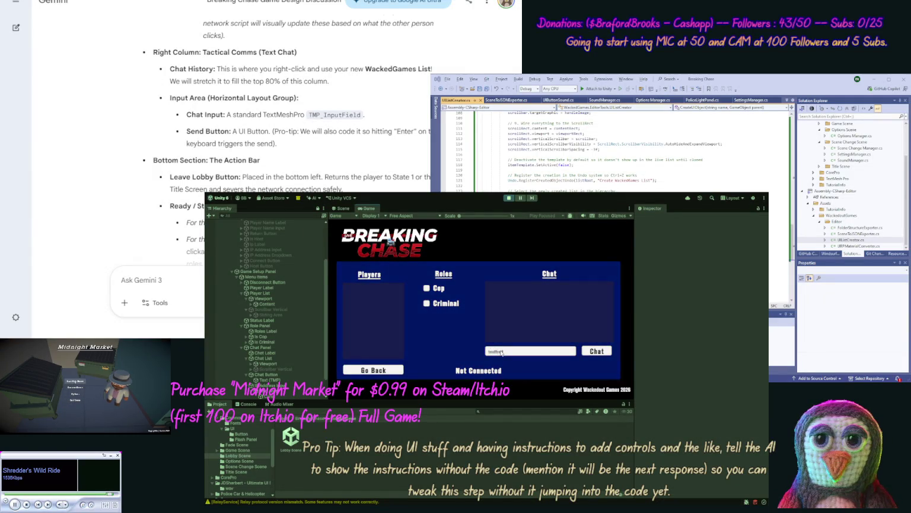
{"action": "left_click", "coordinate": [428, 304]}
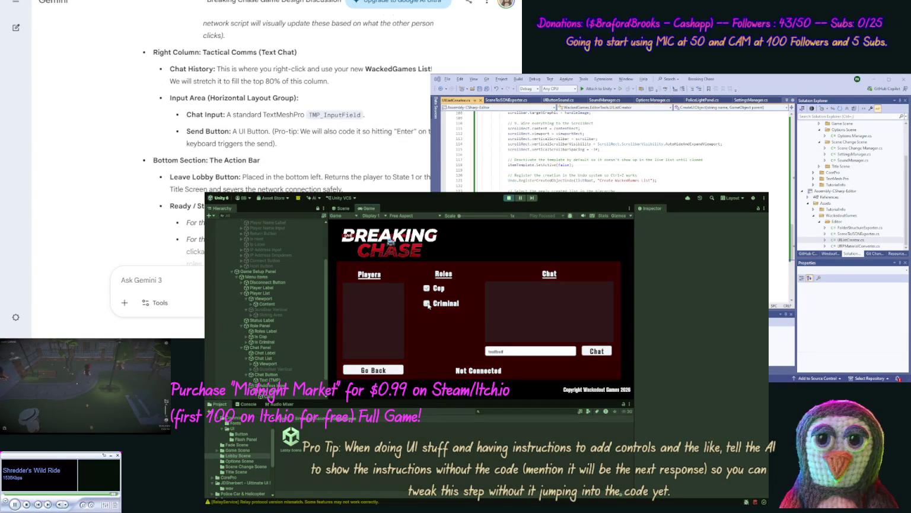
{"action": "left_click", "coordinate": [427, 289]}
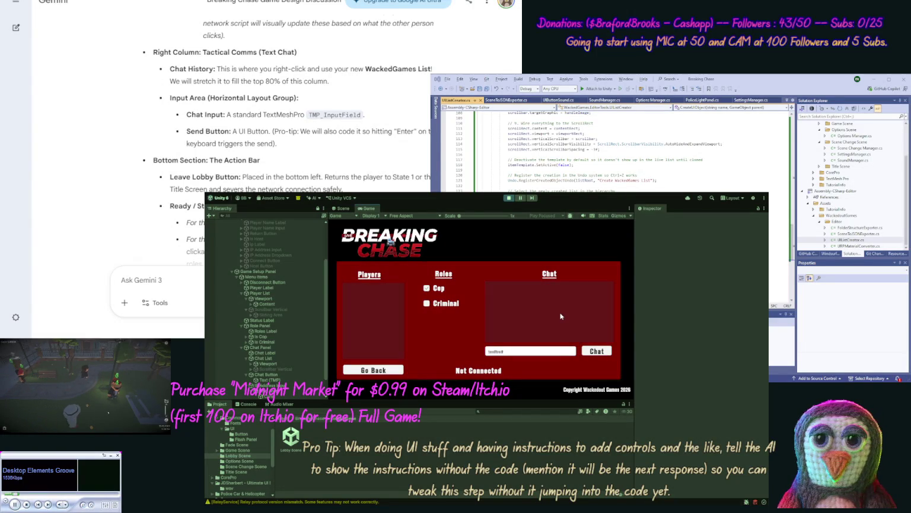
{"action": "left_click", "coordinate": [508, 199]}
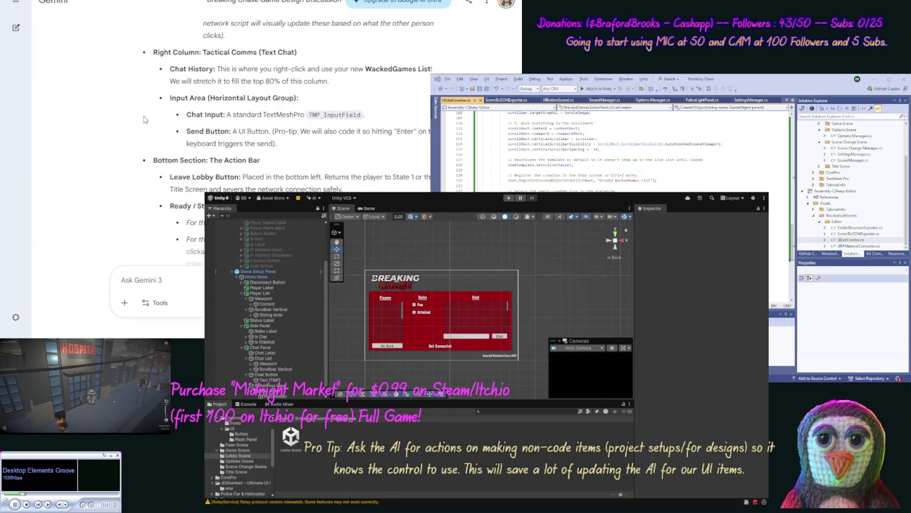
Scroll through the Bottom Section instructions and select the Disconnect Button.
{"action": "scroll", "coordinate": [140, 127], "scroll_direction": "down", "scroll_amount": 2}
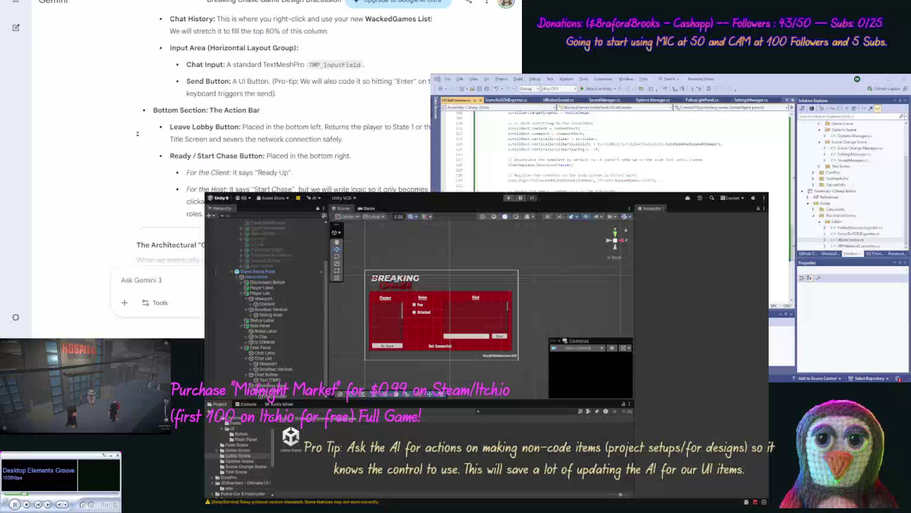
{"action": "scroll", "coordinate": [138, 134], "scroll_direction": "down", "scroll_amount": 1}
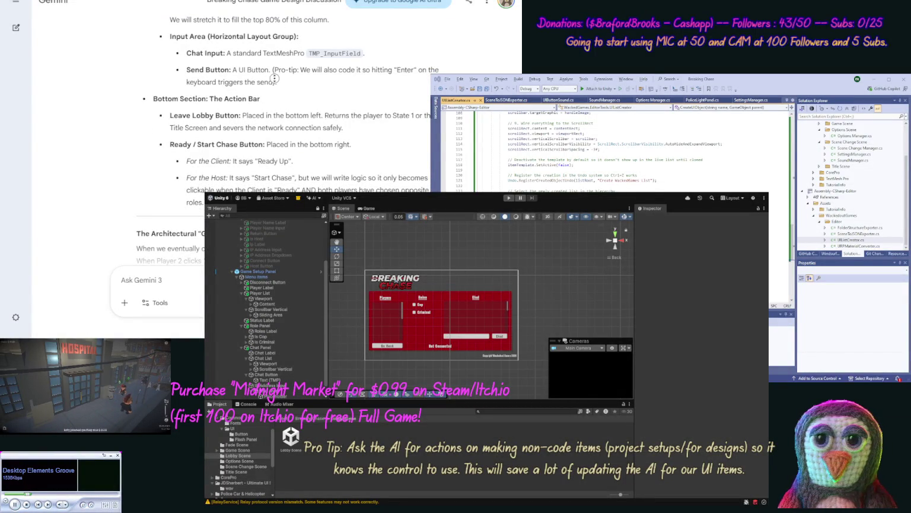
{"action": "scroll", "coordinate": [273, 48], "scroll_direction": "up", "scroll_amount": 3}
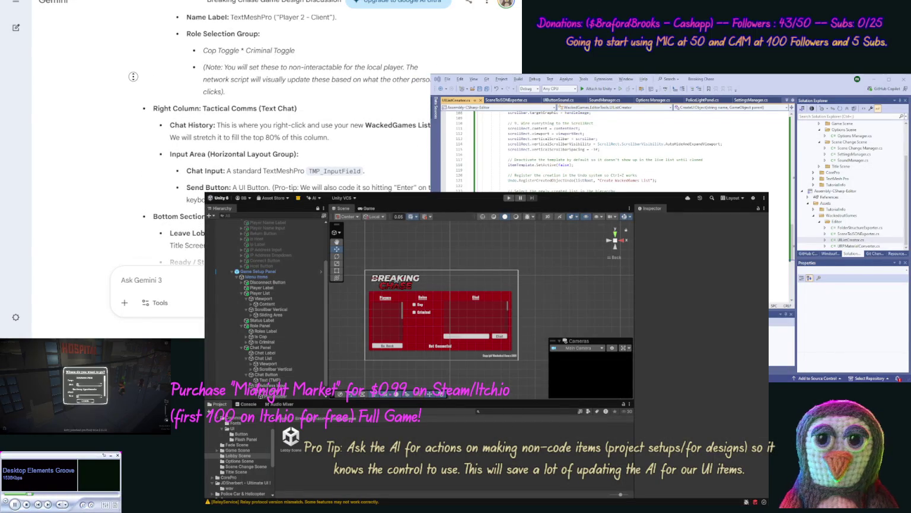
{"action": "scroll", "coordinate": [133, 95], "scroll_direction": "down", "scroll_amount": 3}
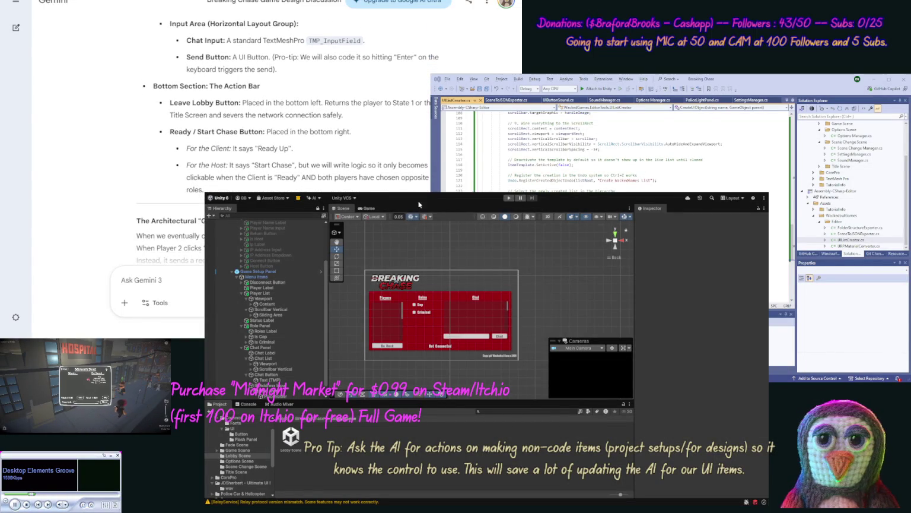
{"action": "left_click", "coordinate": [288, 281]}
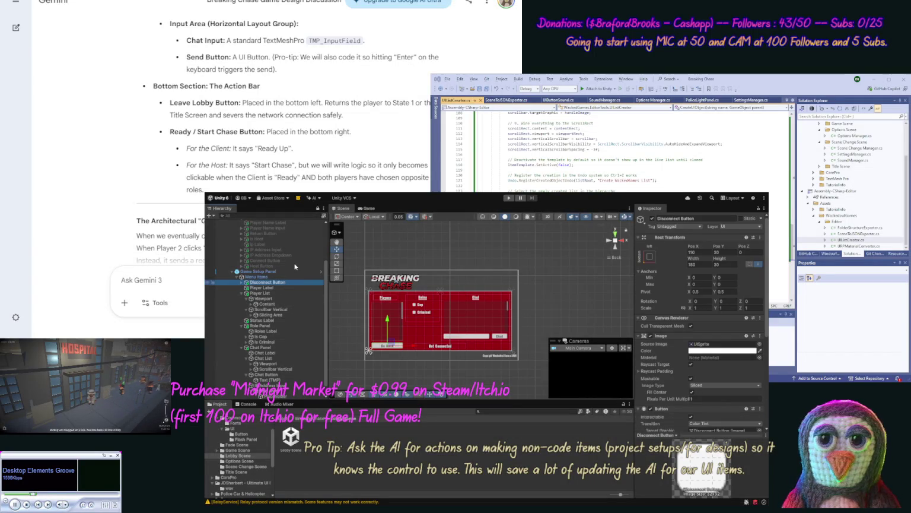
Duplicate the Disconnect Button, place it after Chat Panel, anchor it right at X -110.
{"action": "key", "text": "ctrl+d"}
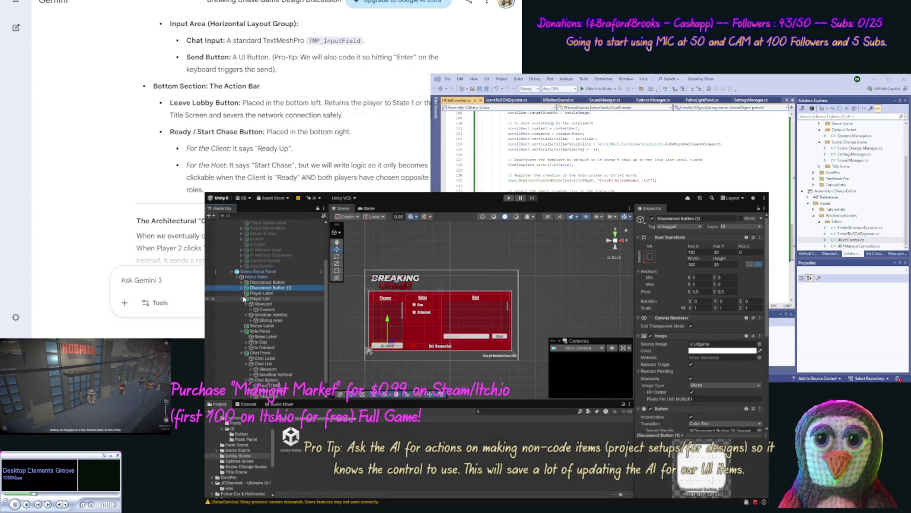
{"action": "scroll", "coordinate": [242, 299], "scroll_direction": "up", "scroll_amount": 1}
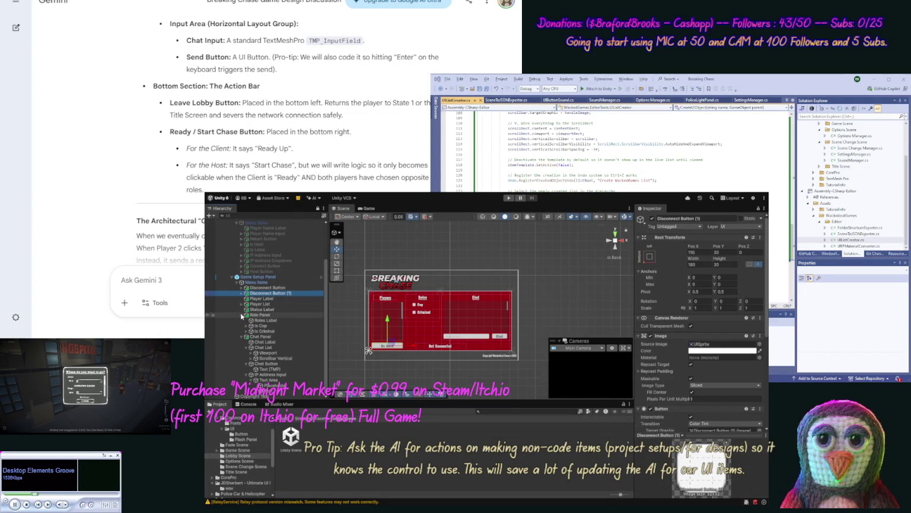
{"action": "scroll", "coordinate": [242, 316], "scroll_direction": "up", "scroll_amount": 1}
{"action": "left_click", "coordinate": [241, 336]}
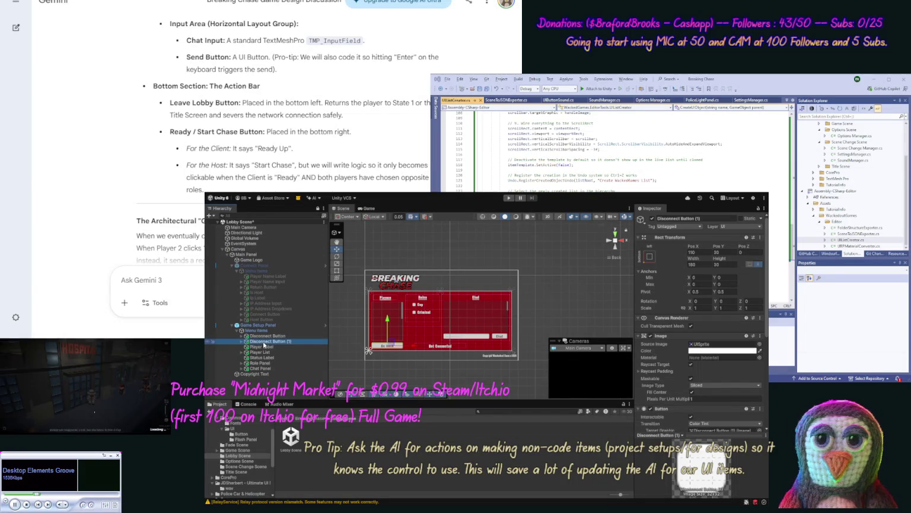
{"action": "left_click_drag", "start_coordinate": [264, 344], "coordinate": [267, 374]}
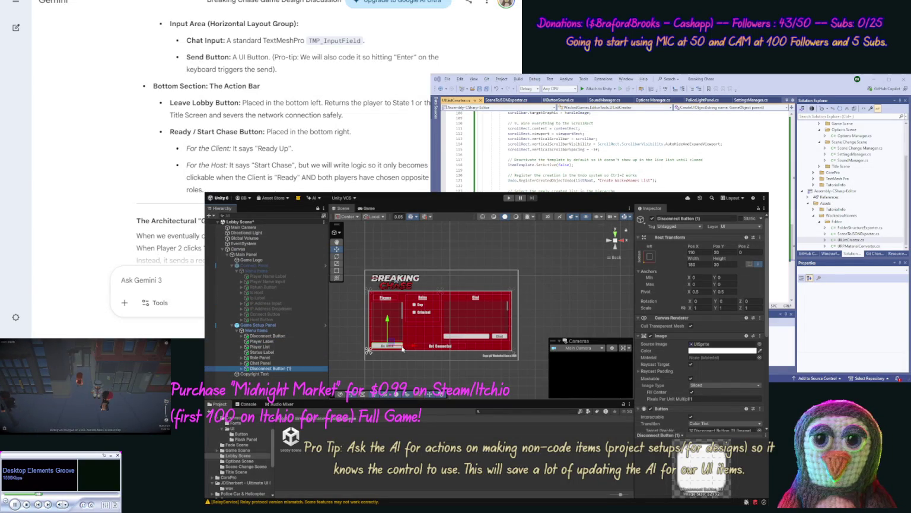
{"action": "left_click", "coordinate": [649, 258]}
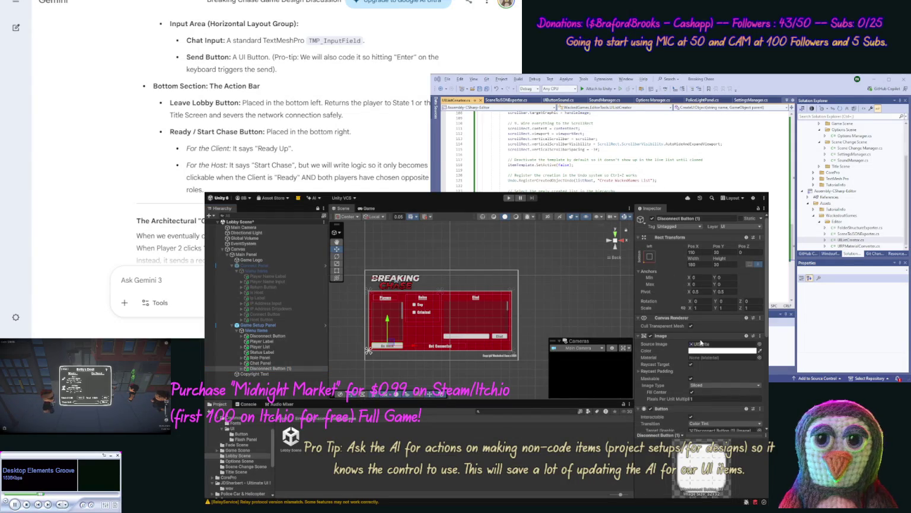
{"action": "left_click_drag", "start_coordinate": [696, 284], "coordinate": [699, 285]}
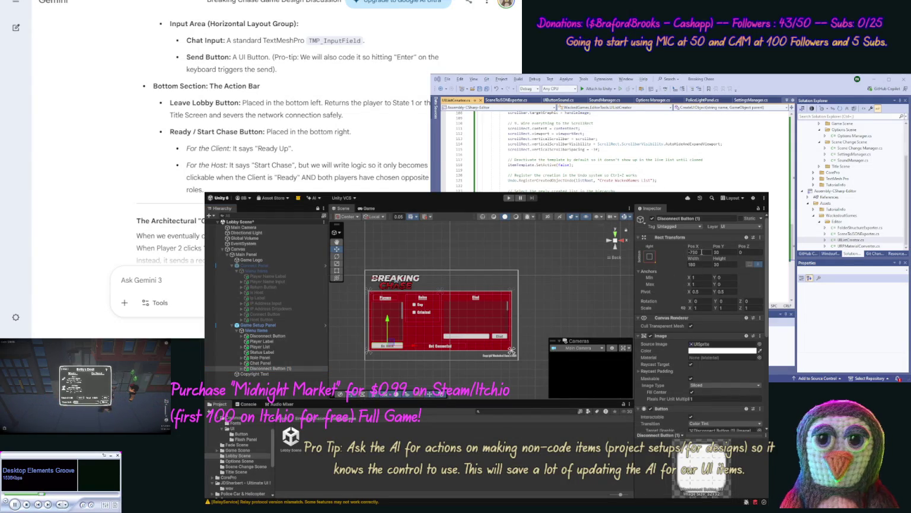
{"action": "key", "text": "BackSpace"}
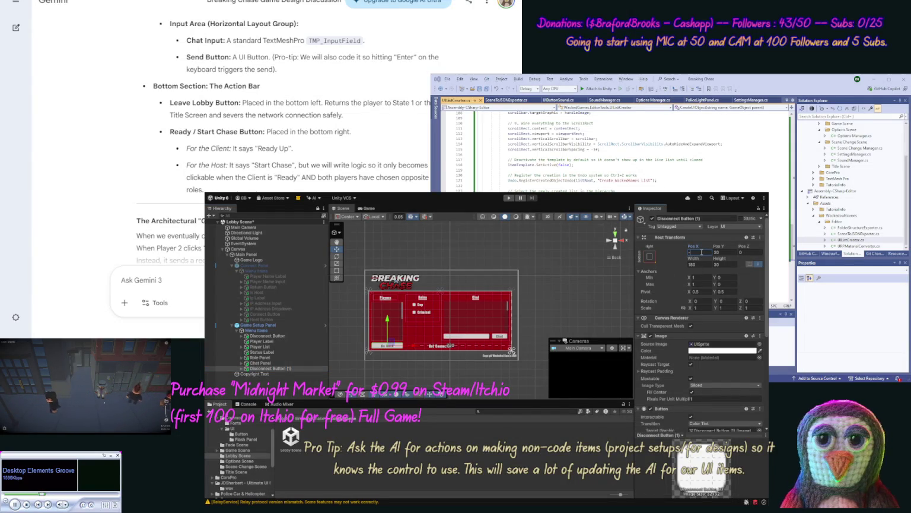
{"action": "type", "text": "-110"}
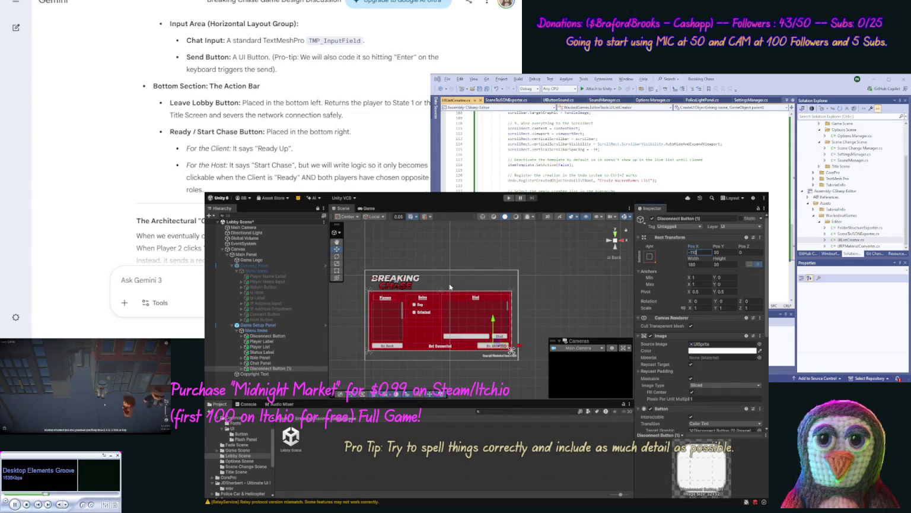
Rename the copy to Start Button and change its label to 'Start Chase'.
{"action": "left_click", "coordinate": [708, 219]}
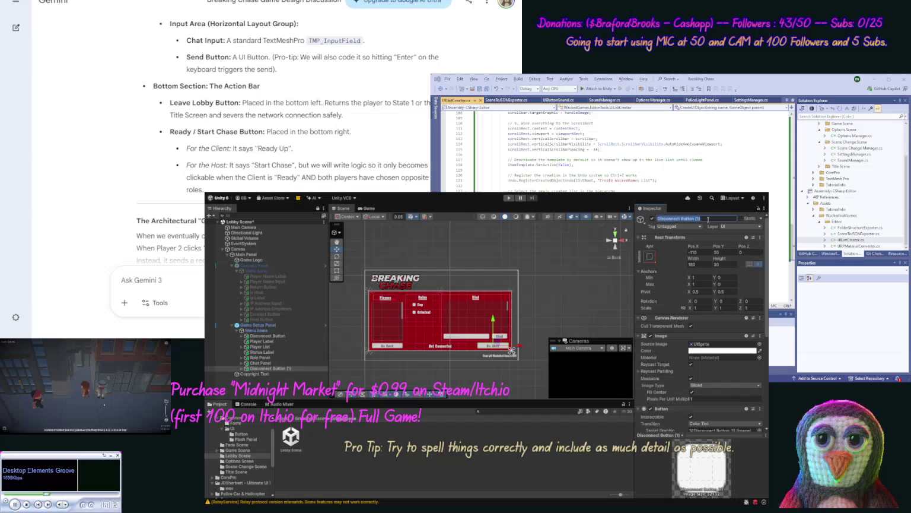
{"action": "type", "text": "Start"}
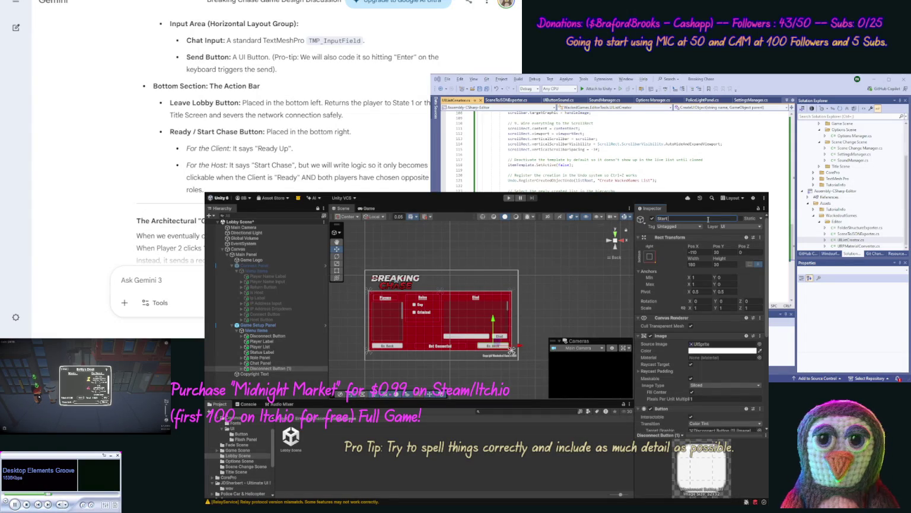
{"action": "type", "text": " Butto"}
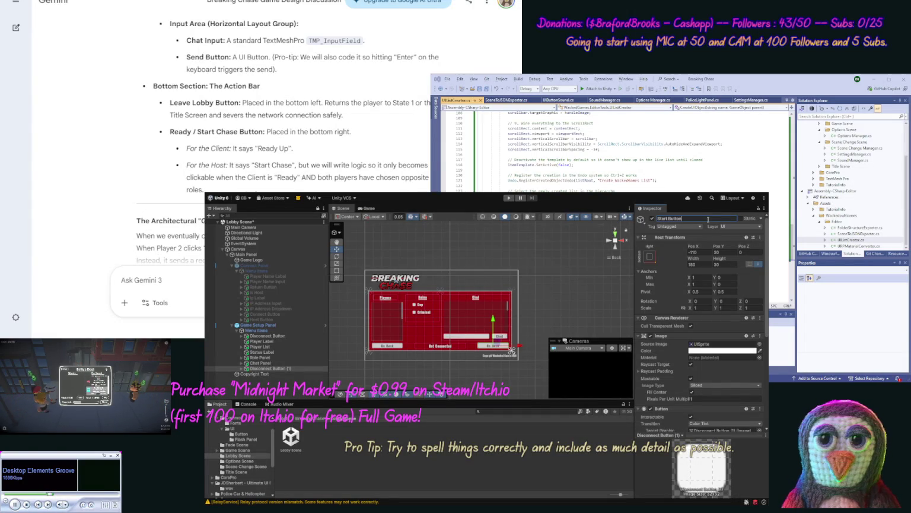
{"action": "type", "text": "n"}
{"action": "key", "text": "Return"}
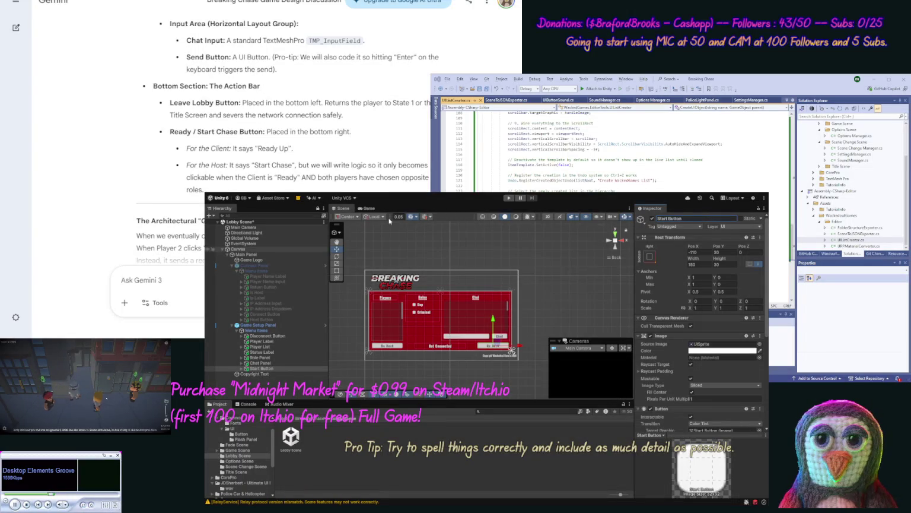
{"action": "left_click", "coordinate": [242, 369]}
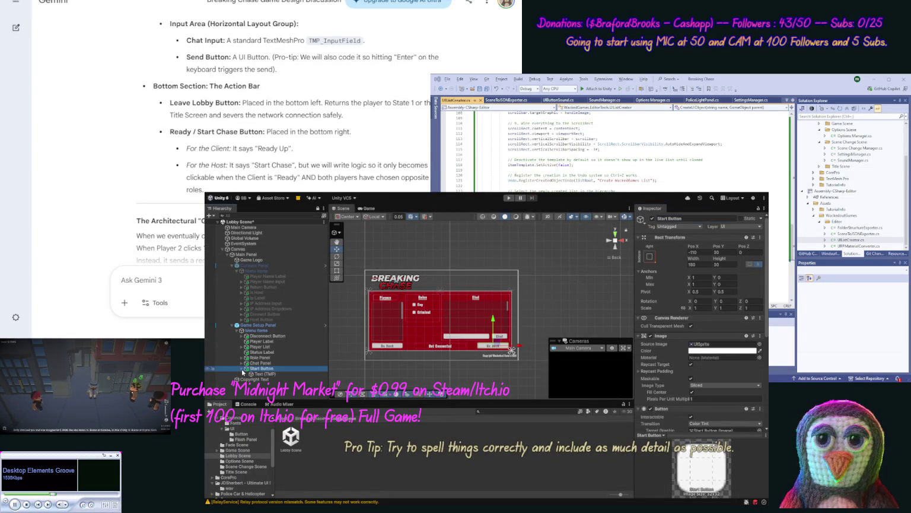
{"action": "left_click", "coordinate": [242, 368]}
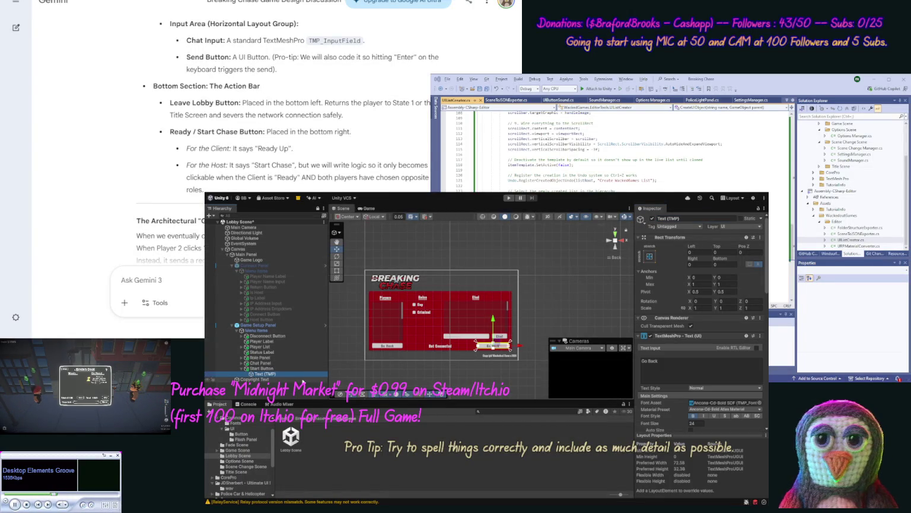
{"action": "left_click", "coordinate": [655, 361]}
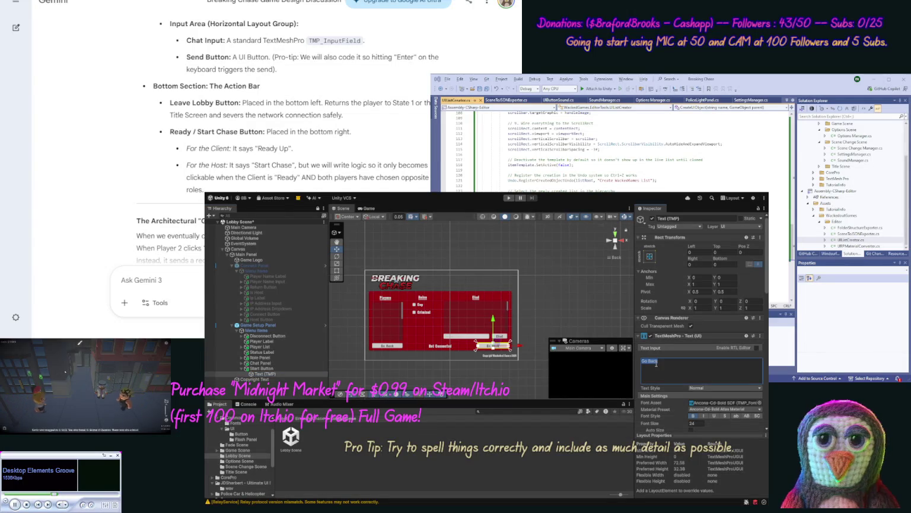
{"action": "type", "text": "Start"}
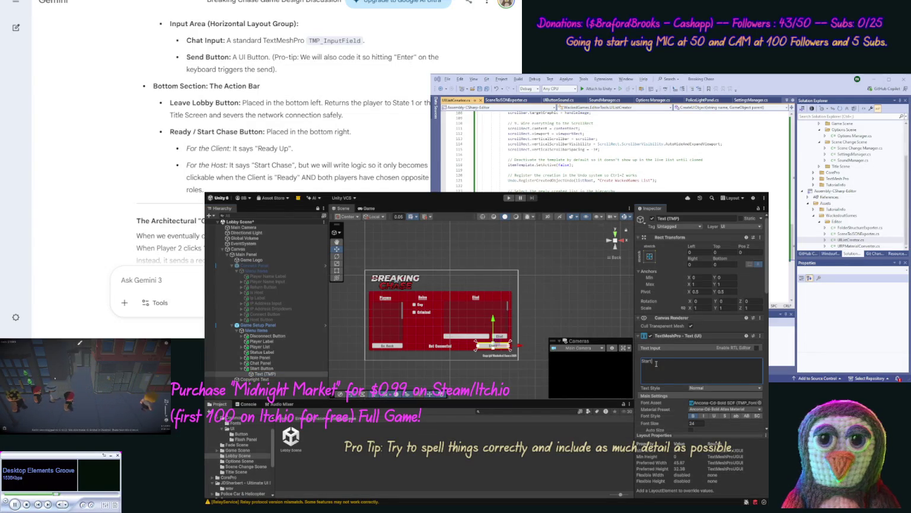
{"action": "type", "text": " Chase"}
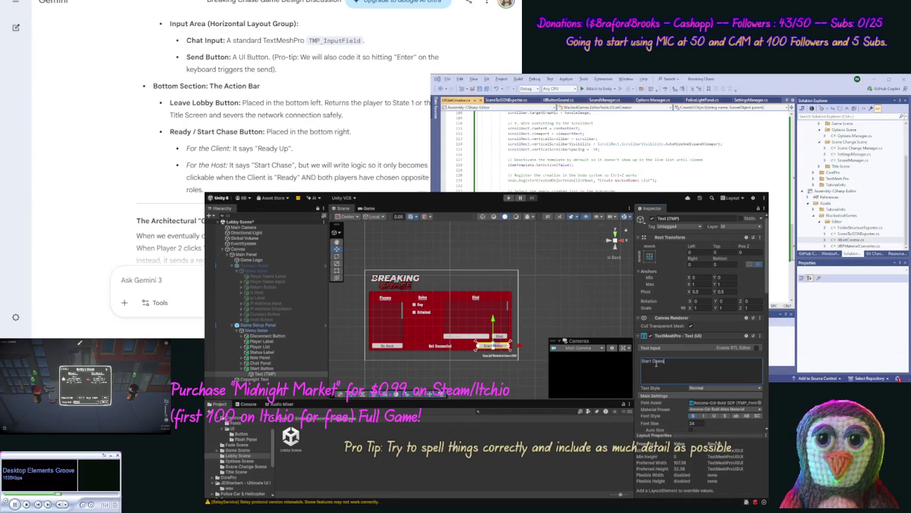
{"action": "left_click", "coordinate": [253, 369]}
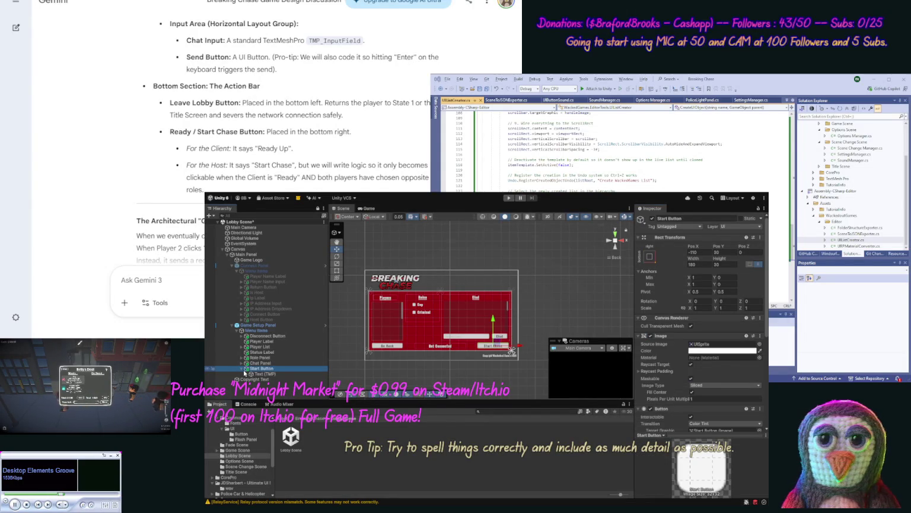
{"action": "left_click", "coordinate": [241, 369]}
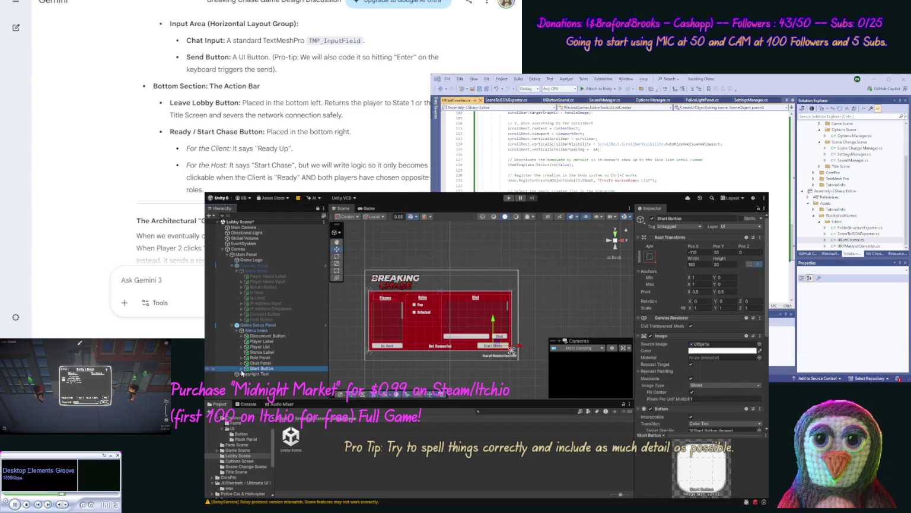
Duplicate the Start Button and rename the copy to Client Ready Button.
{"action": "key", "text": "ctrl+d"}
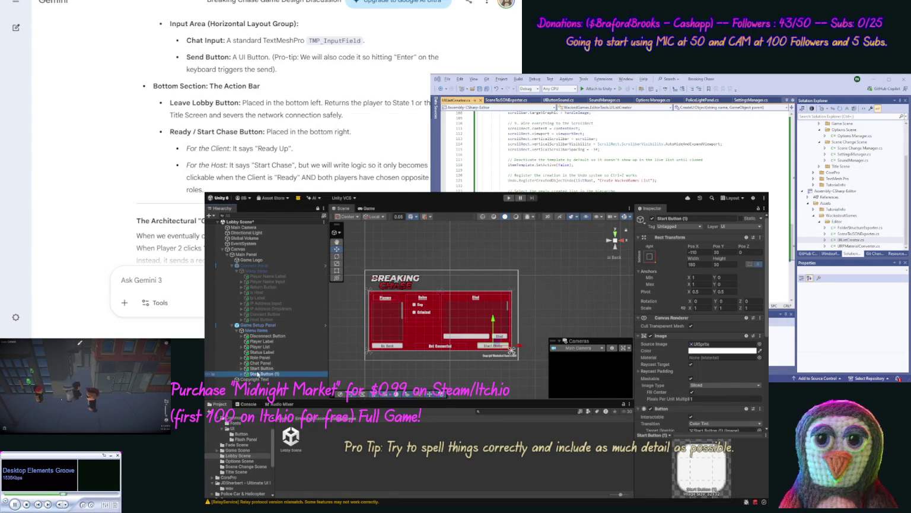
{"action": "left_click", "coordinate": [255, 373]}
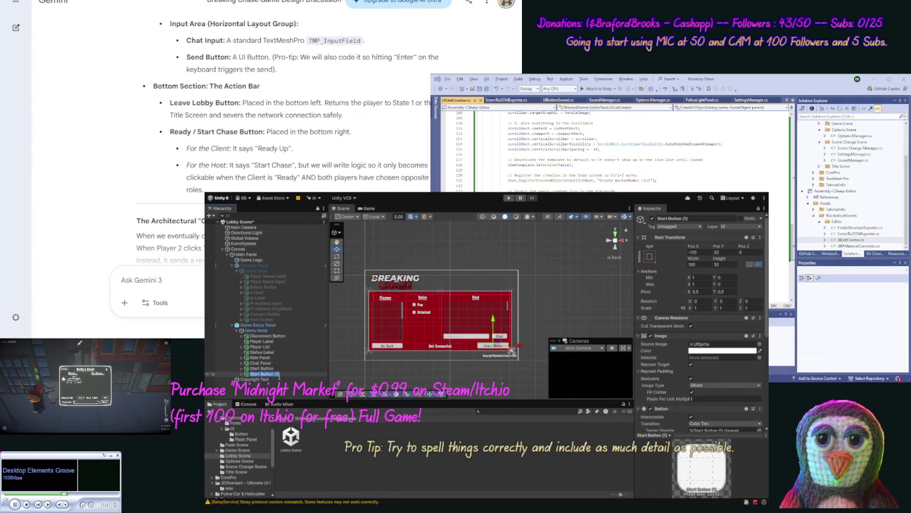
{"action": "left_click", "coordinate": [288, 375]}
{"action": "key", "text": "BackSpace"}
{"action": "key", "text": "BackSpace"}
{"action": "key", "text": "BackSpace"}
{"action": "key", "text": "BackSpace"}
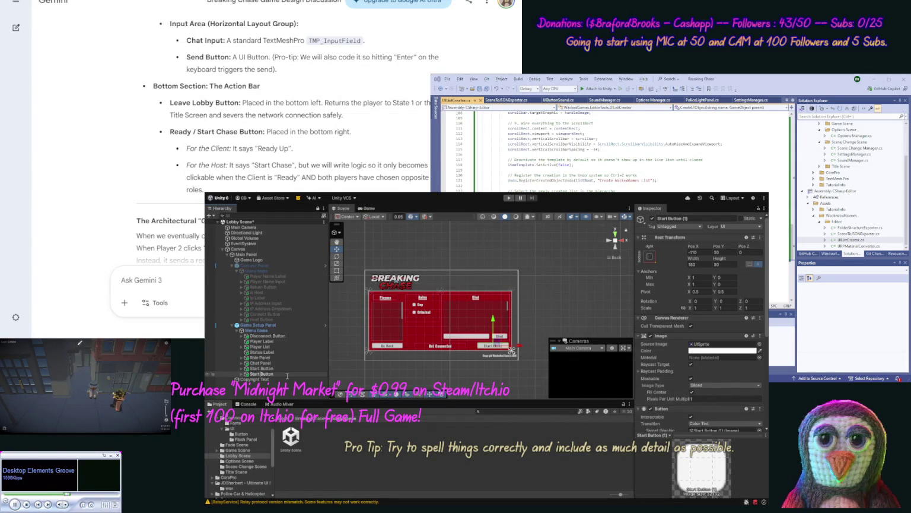
{"action": "key", "text": "Home"}
{"action": "key", "text": "Delete"}
{"action": "key", "text": "Delete"}
{"action": "key", "text": "Delete"}
{"action": "type", "text": "Client"}
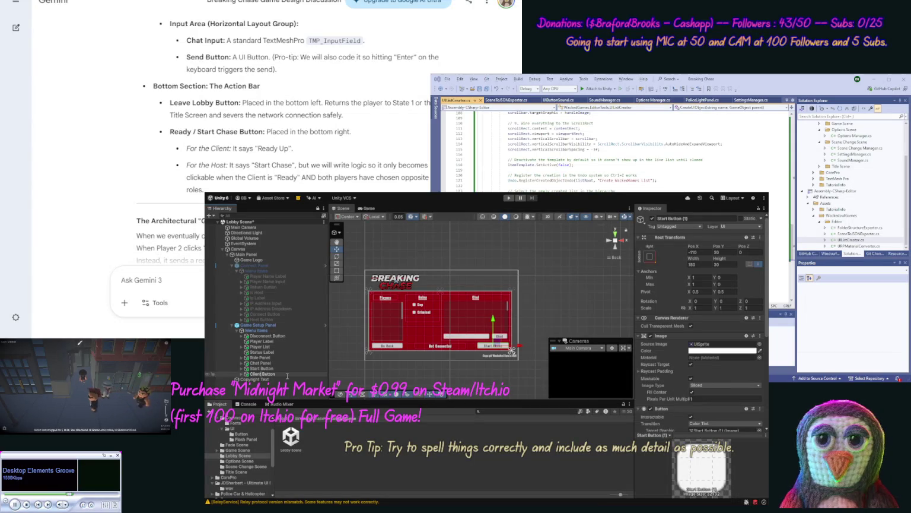
{"action": "type", "text": " Rde"}
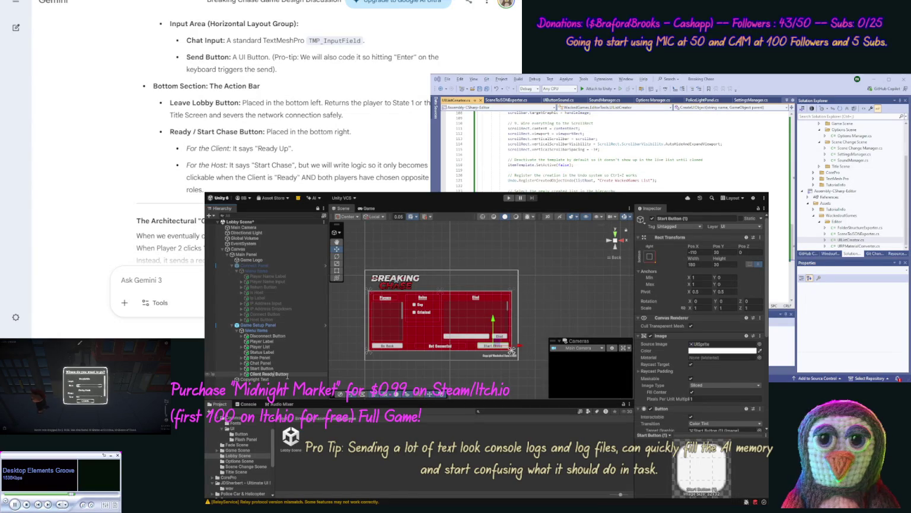
{"action": "key", "text": "Return"}
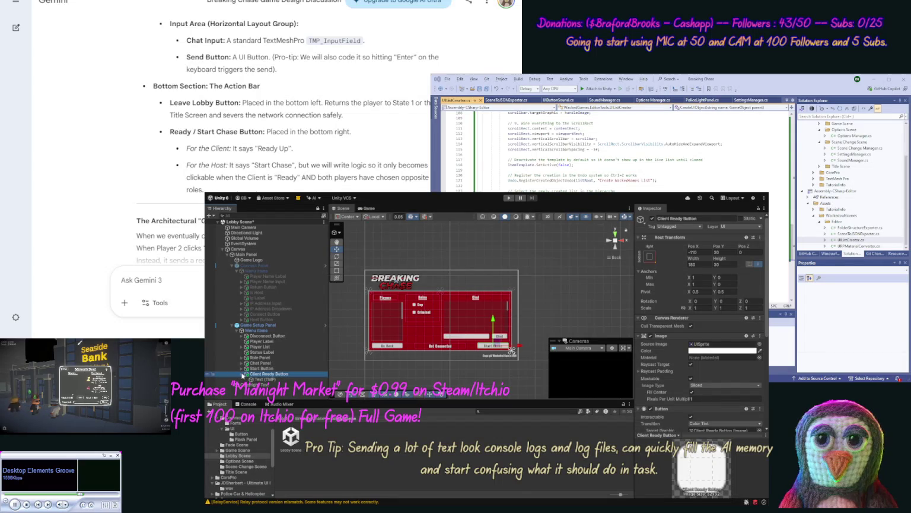
Change the copy's label to 'I am Ready!' and save the scene.
{"action": "left_click", "coordinate": [265, 379]}
{"action": "left_click", "coordinate": [683, 369]}
{"action": "key", "text": "BackSpace"}
{"action": "type", "text": "Ready"}
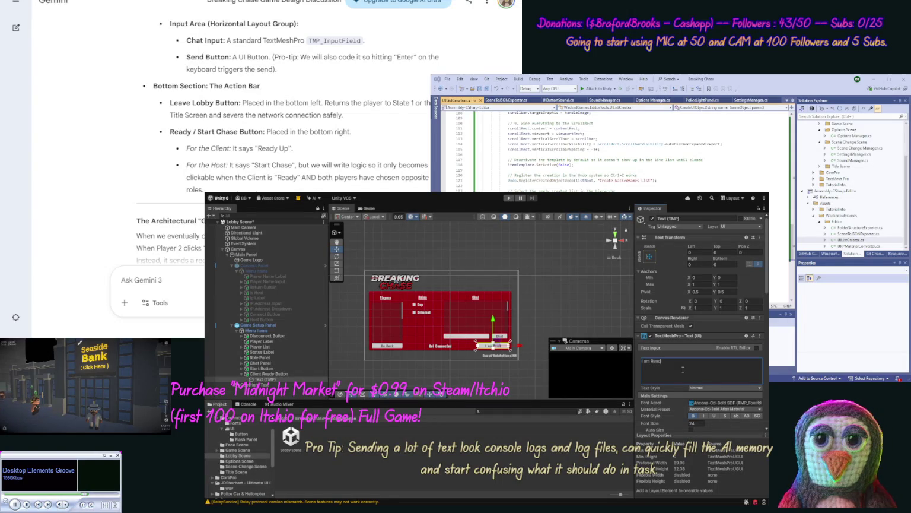
{"action": "type", "text": "!"}
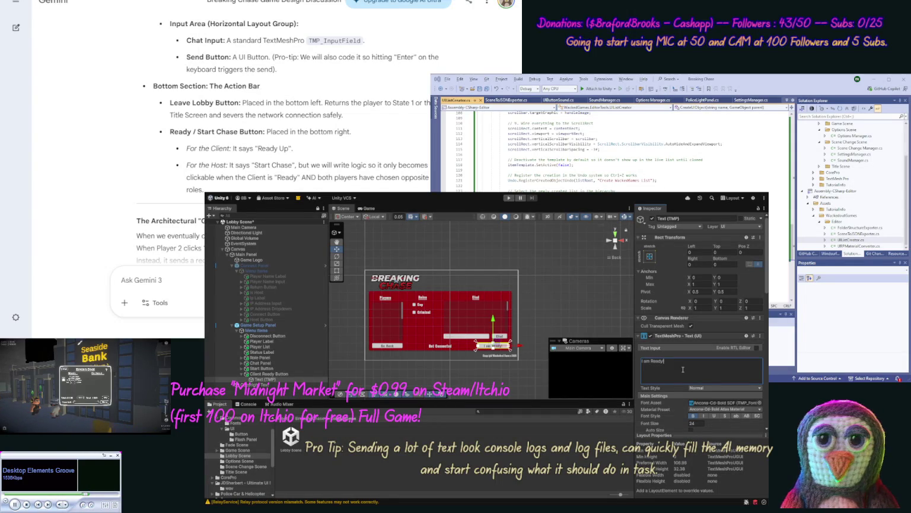
{"action": "left_click", "coordinate": [615, 333]}
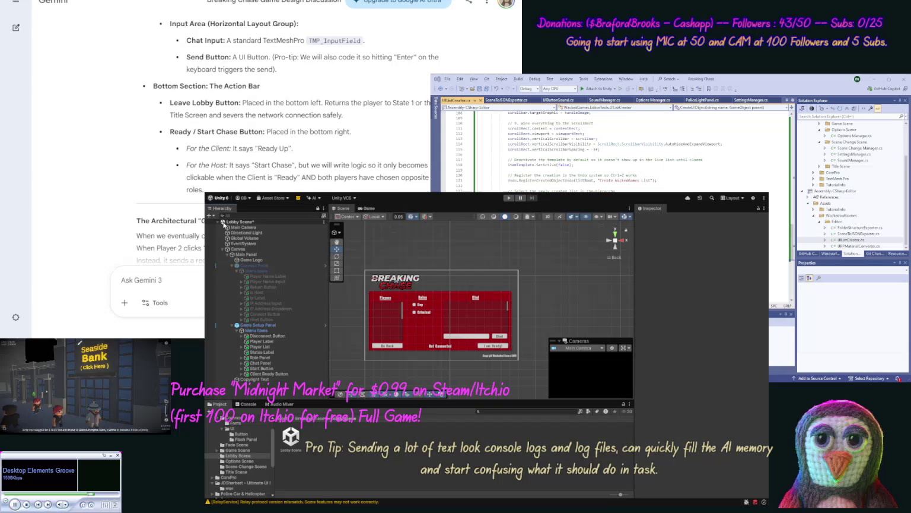
{"action": "key", "text": "ctrl+s"}
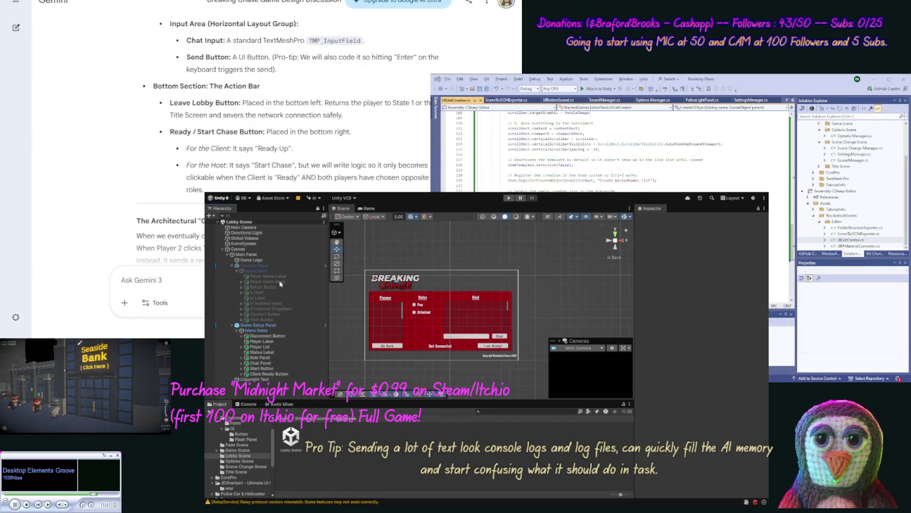
Create an empty GameObject named Lobby Manager in the scene.
{"action": "key", "text": "ctrl+shift+n"}
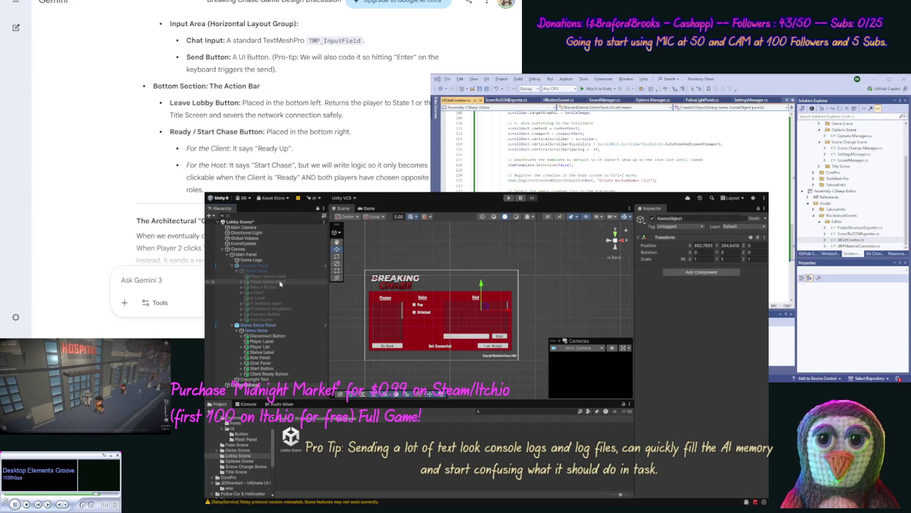
{"action": "type", "text": "Lobby Manager"}
{"action": "key", "text": "Return"}
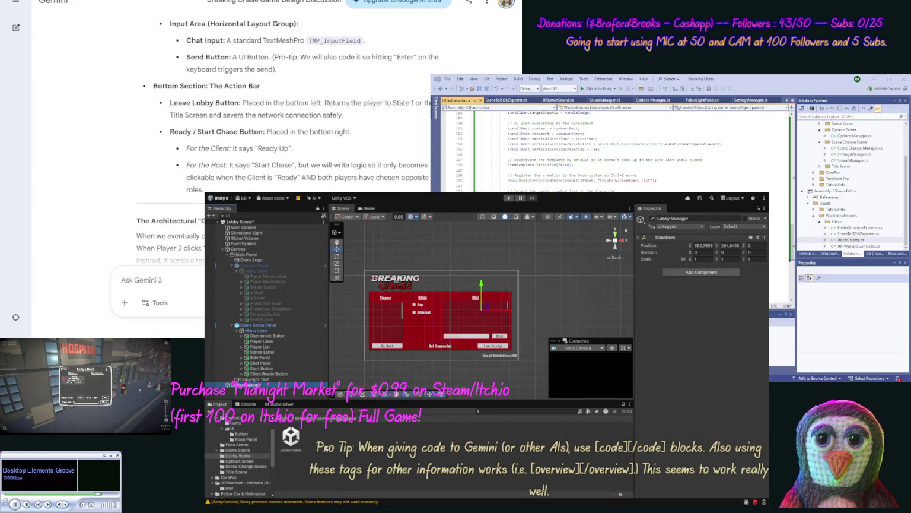
Create a LobbyManager script in the Lobby Scene project folder.
{"action": "left_click", "coordinate": [291, 440]}
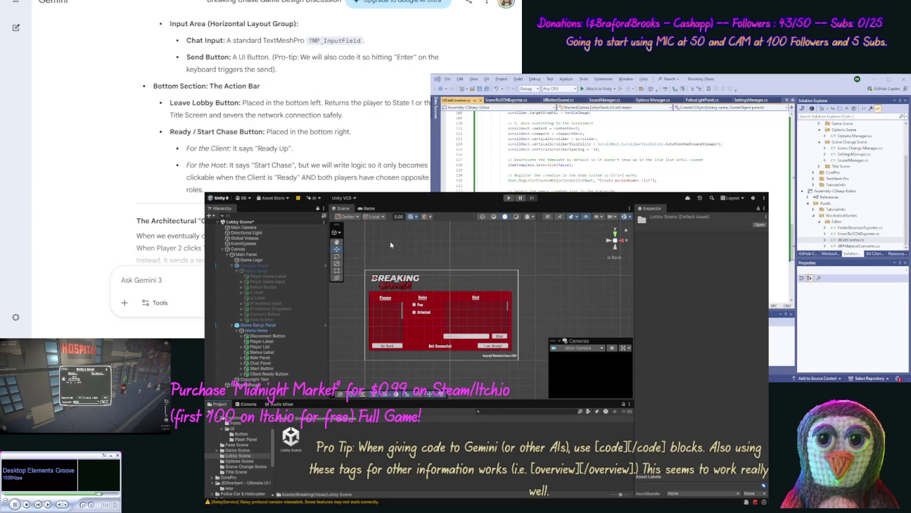
{"action": "type", "text": "LobbyManager"}
{"action": "key", "text": "Return"}
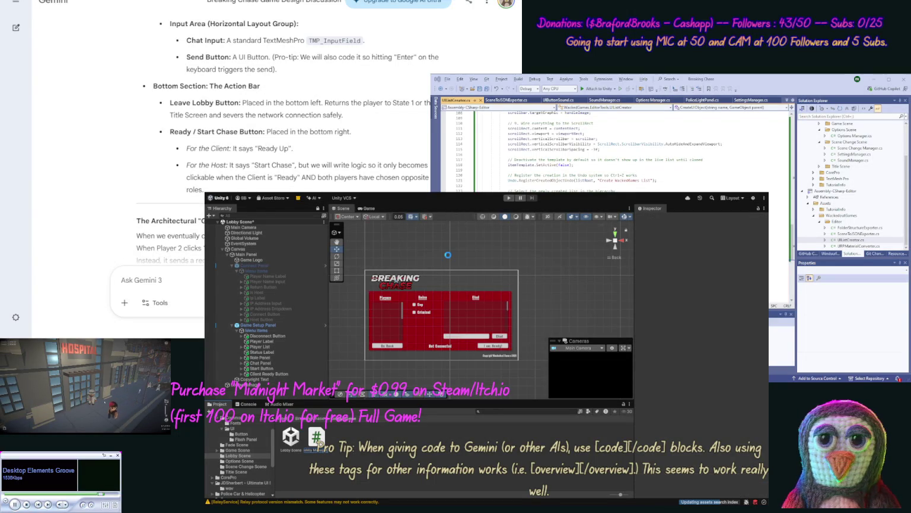
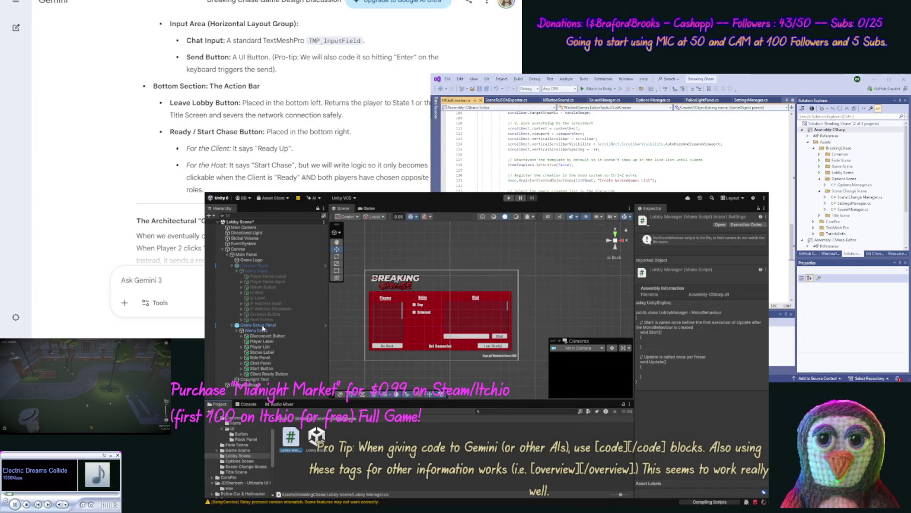
Deactivate the Game Setup Panel and activate the Connect Panel, leaving Menu Items selected.
{"action": "left_click", "coordinate": [261, 325]}
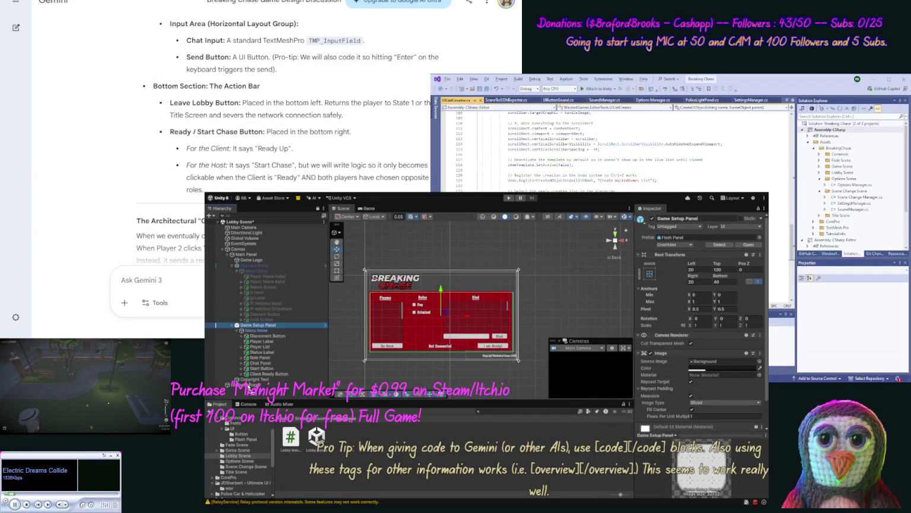
{"action": "left_click", "coordinate": [246, 385]}
{"action": "left_click", "coordinate": [262, 325]}
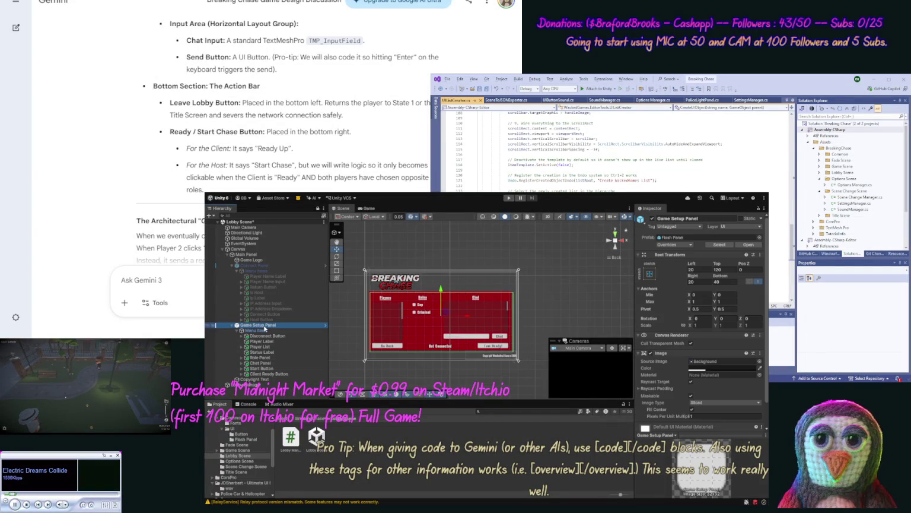
{"action": "left_click", "coordinate": [652, 218]}
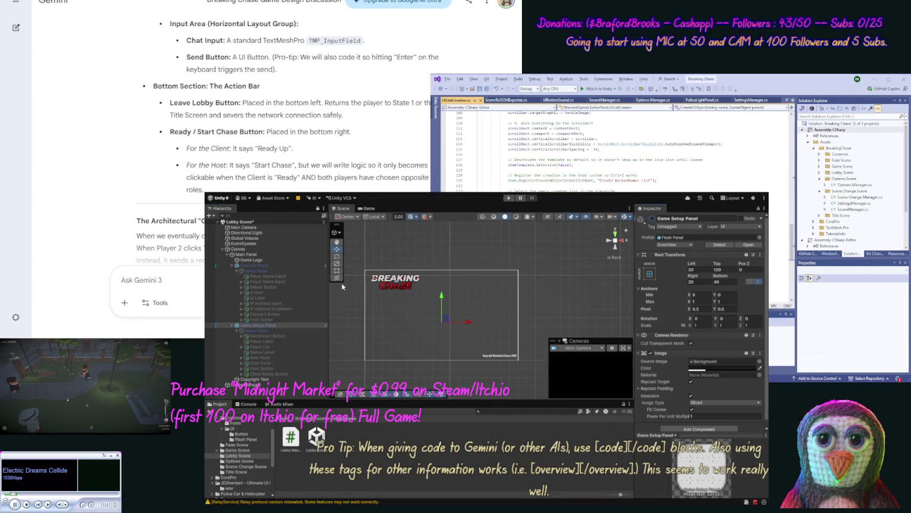
{"action": "left_click", "coordinate": [261, 265]}
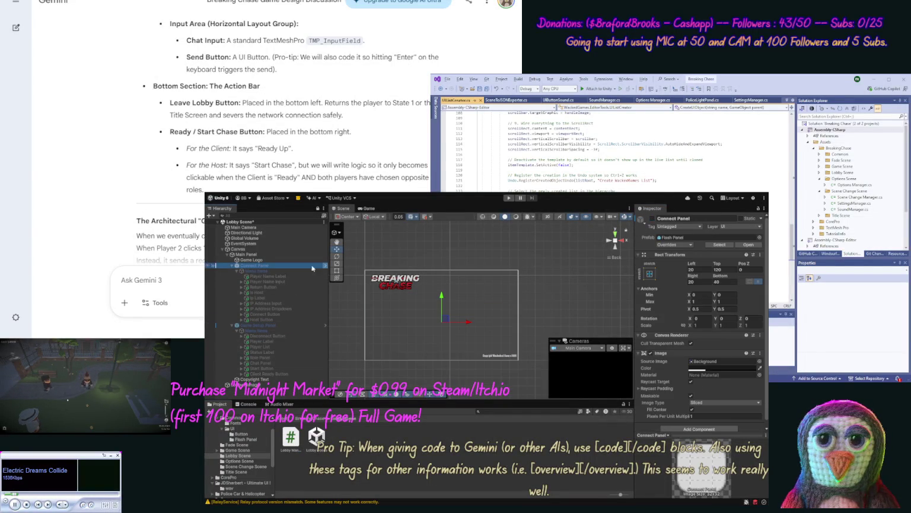
{"action": "left_click", "coordinate": [652, 219]}
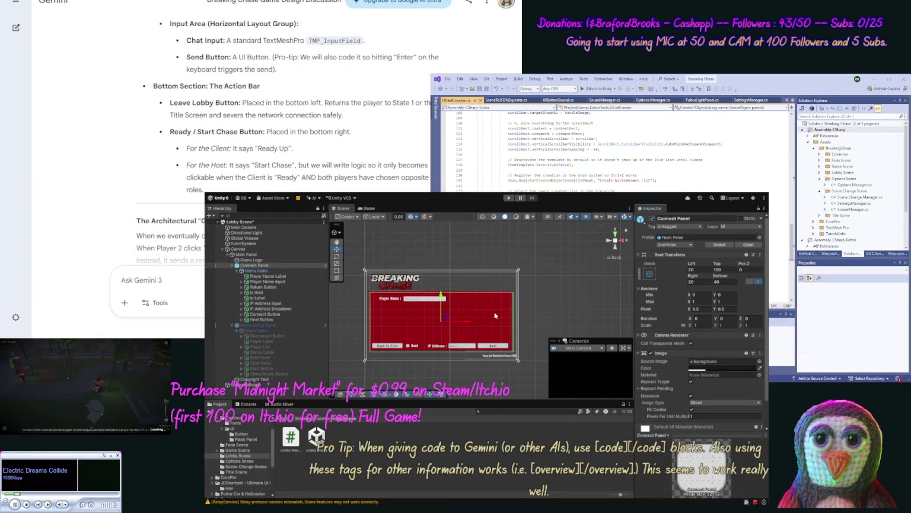
{"action": "left_click", "coordinate": [261, 266]}
{"action": "left_click", "coordinate": [263, 270]}
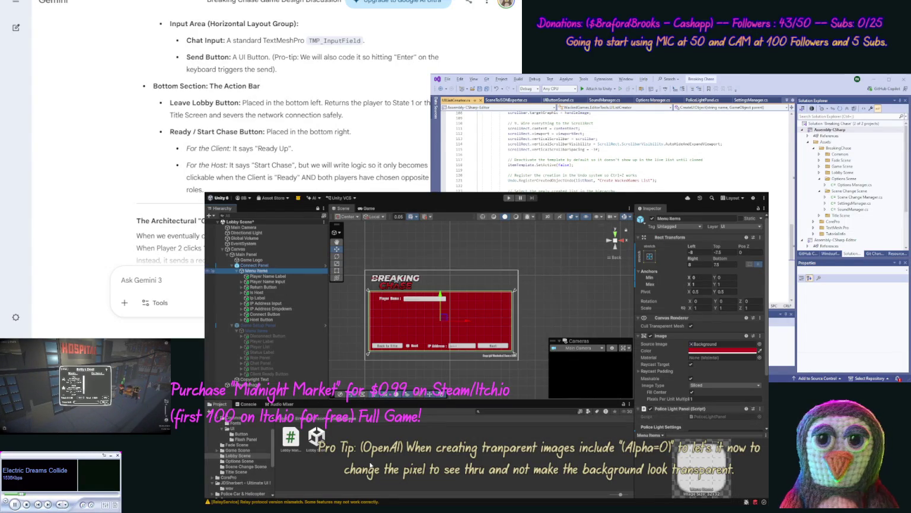
Create a scroll list under Menu Items named Lobby List.
{"action": "key", "text": "ctrl+shift+l"}
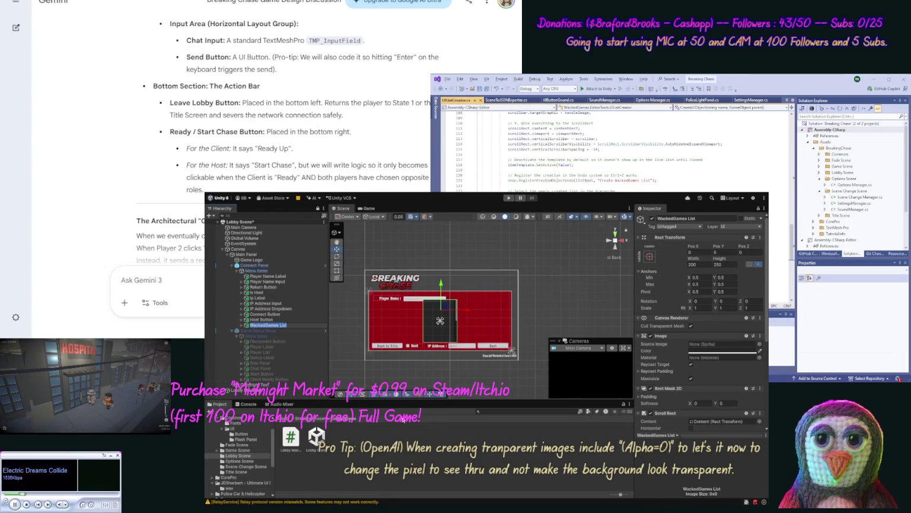
{"action": "type", "text": "Lobby Li"}
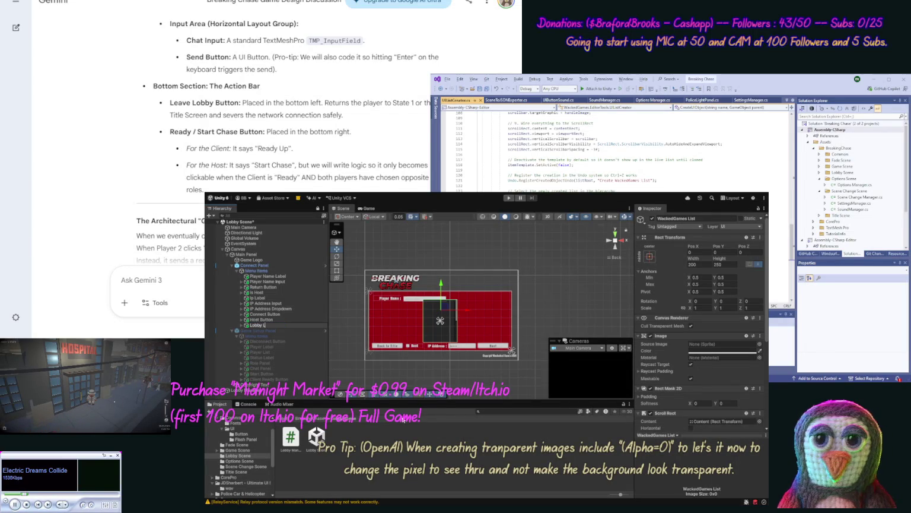
{"action": "type", "text": "st"}
{"action": "key", "text": "Return"}
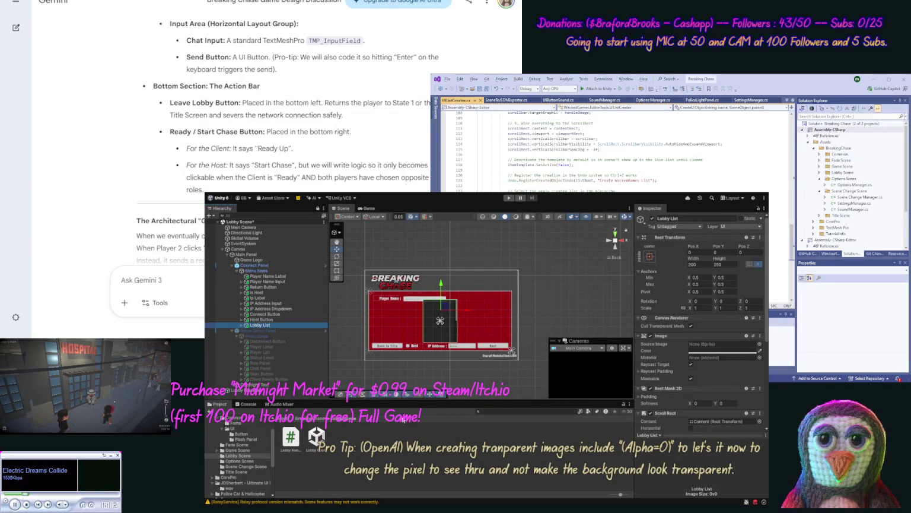
Stretch the Lobby List with offsets Left 20, Top 80, Right 20, Bottom 60.
{"action": "left_click", "coordinate": [654, 262]}
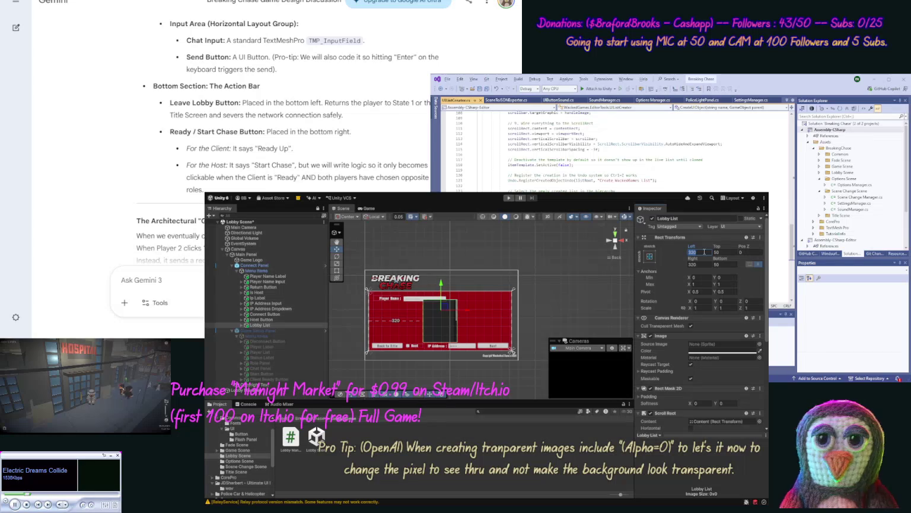
{"action": "type", "text": "10"}
{"action": "key", "text": "BackSpace"}
{"action": "key", "text": "BackSpace"}
{"action": "type", "text": "20"}
{"action": "left_click", "coordinate": [700, 263]}
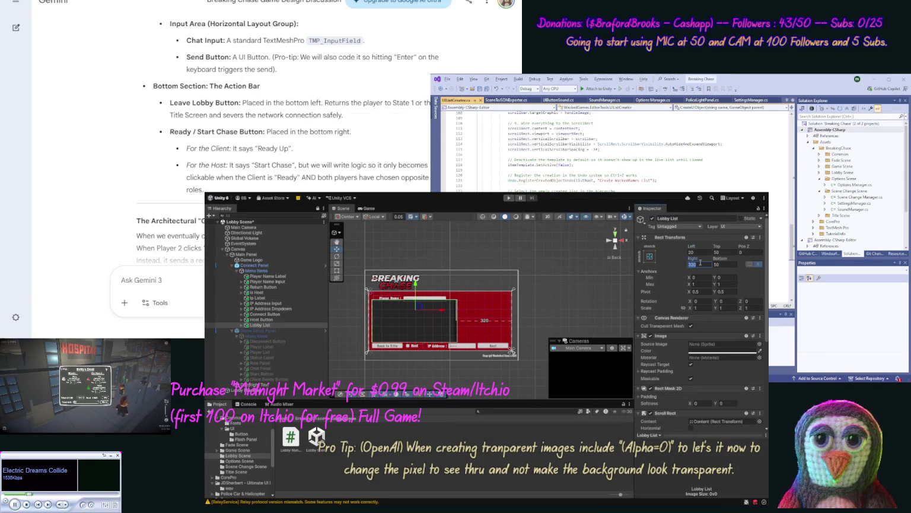
{"action": "type", "text": "20"}
{"action": "type", "text": "100"}
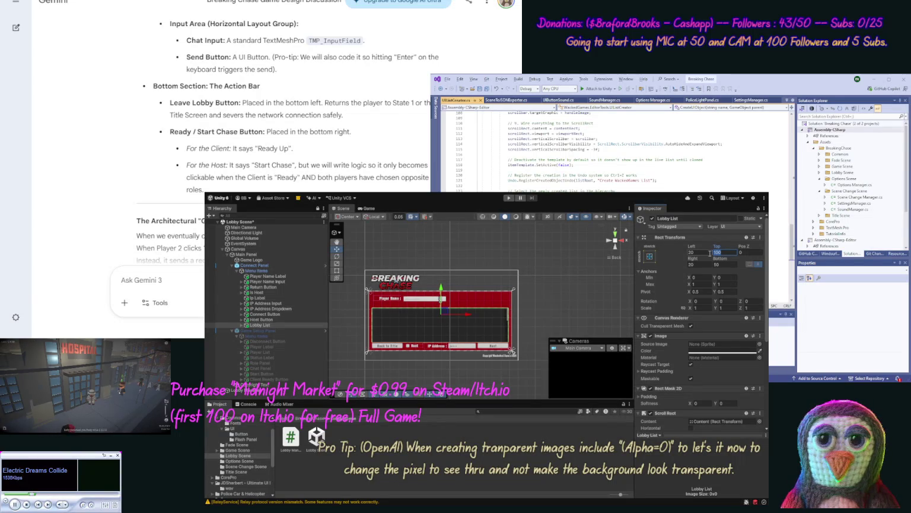
{"action": "type", "text": "80"}
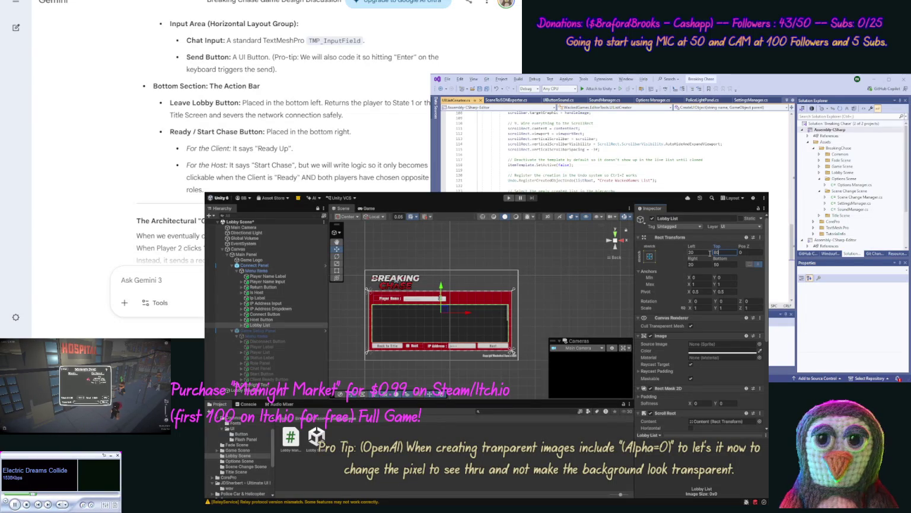
{"action": "type", "text": "50"}
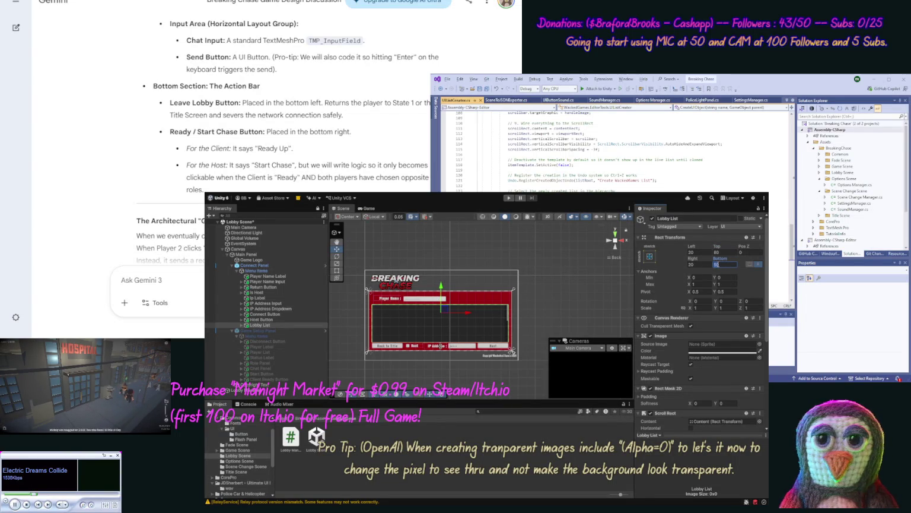
{"action": "key", "text": "BackSpace"}
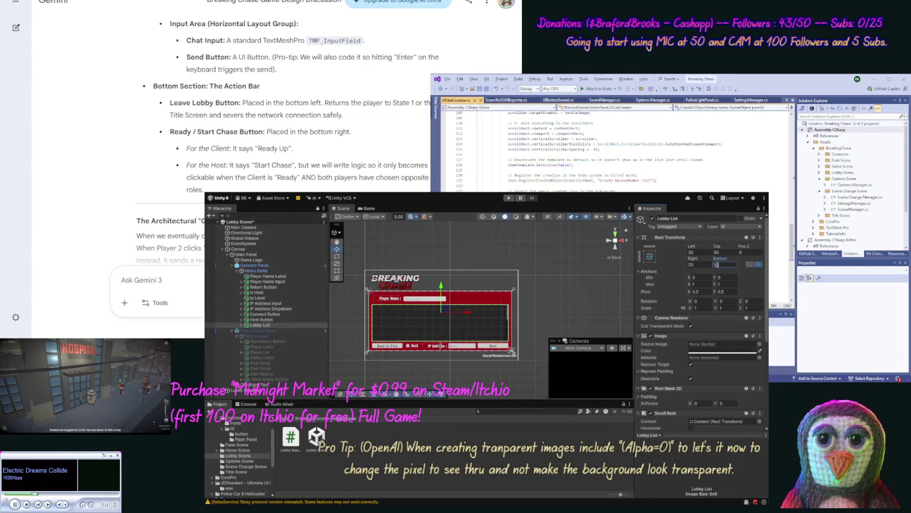
{"action": "type", "text": "0"}
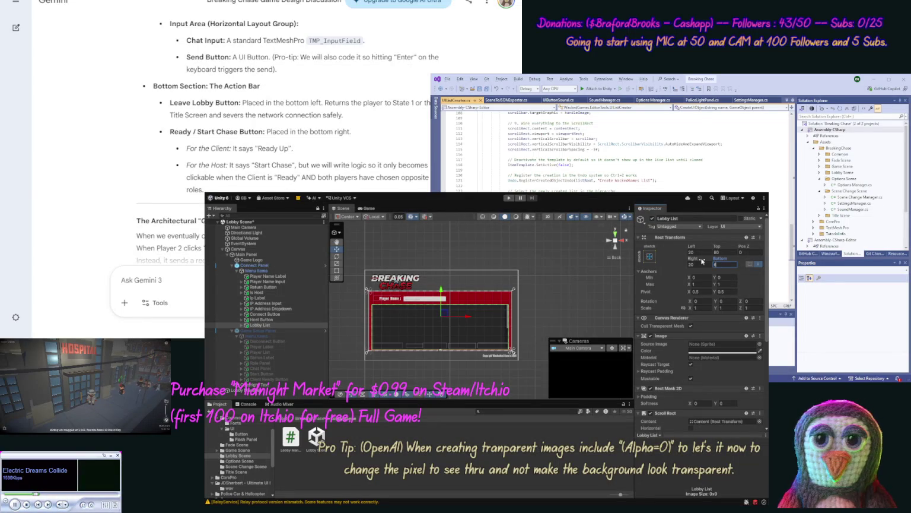
{"action": "left_click", "coordinate": [458, 315]}
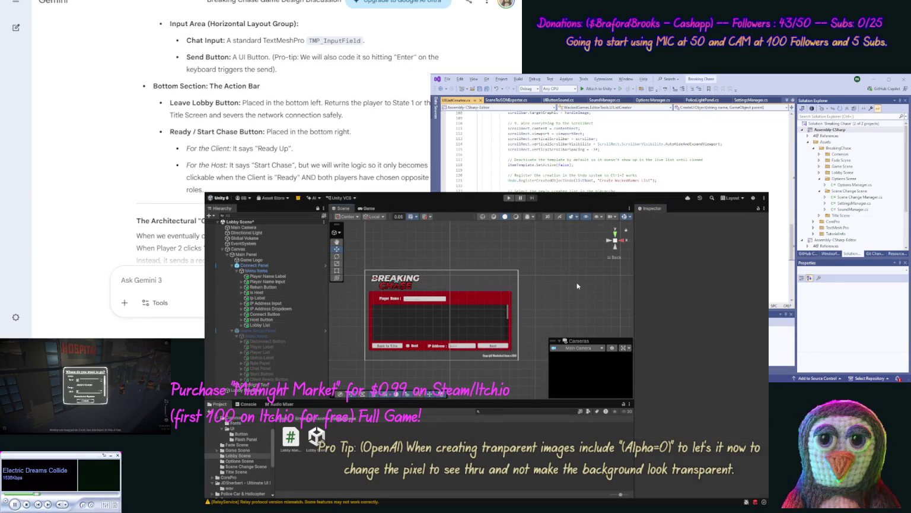
{"action": "left_click", "coordinate": [459, 316]}
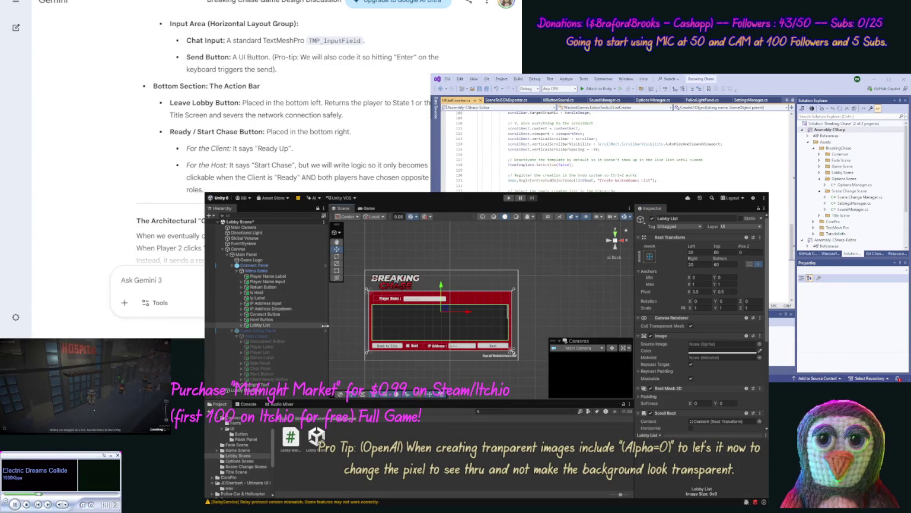
{"action": "left_click", "coordinate": [269, 379]}
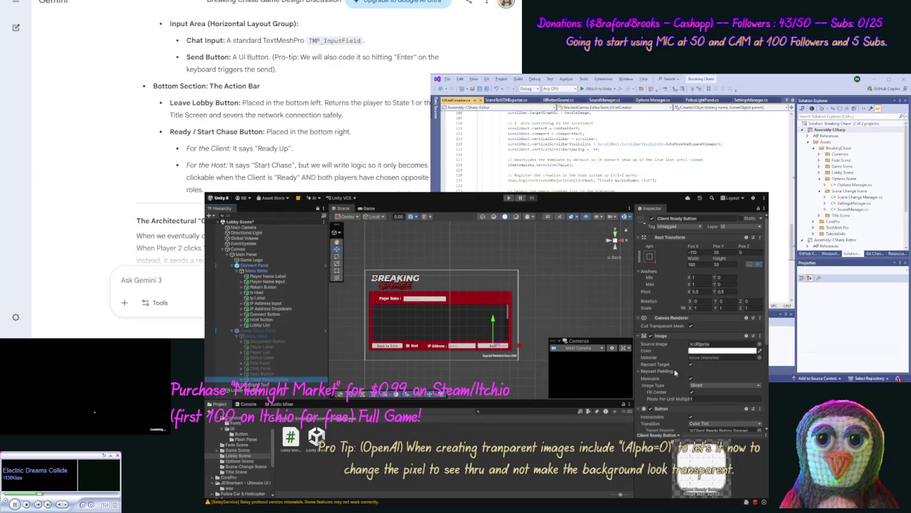
Set the Lobby List's background colour to match the Chat List's.
{"action": "left_click", "coordinate": [242, 369]}
{"action": "left_click", "coordinate": [271, 378]}
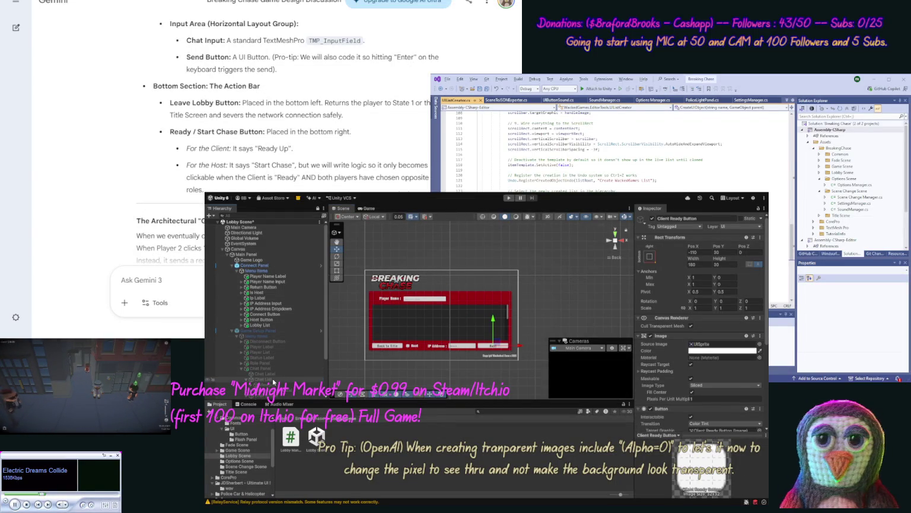
{"action": "left_click", "coordinate": [718, 351]}
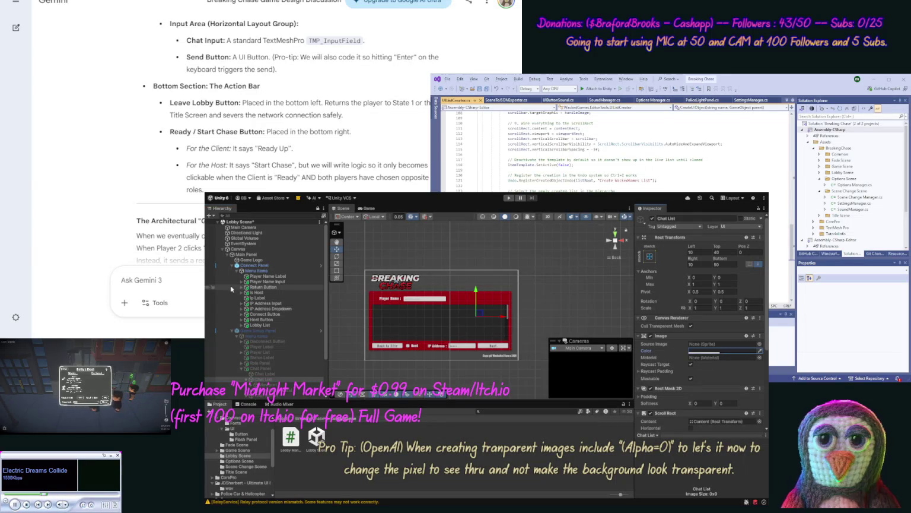
{"action": "left_click", "coordinate": [282, 326]}
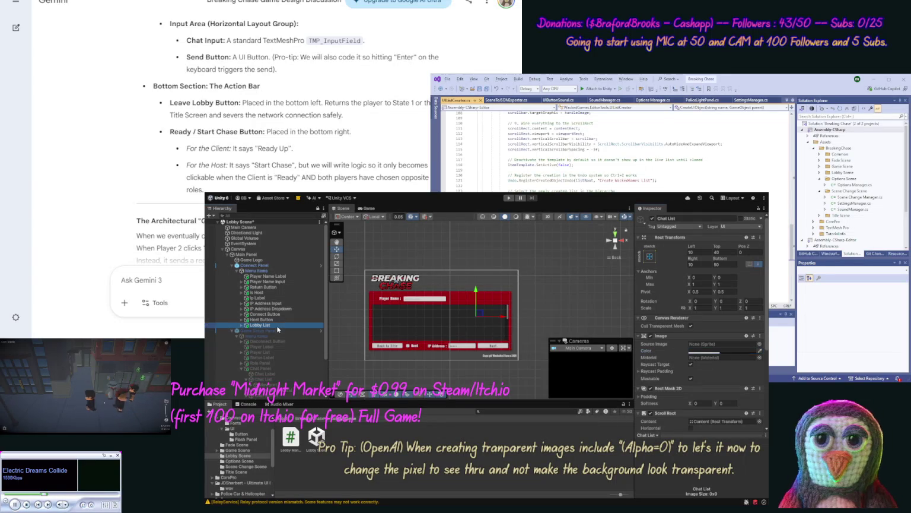
{"action": "left_click", "coordinate": [715, 351]}
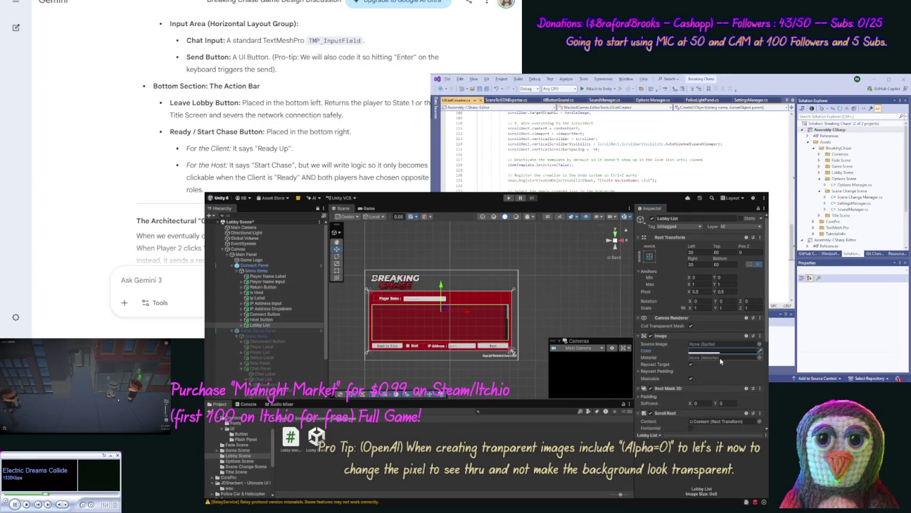
{"action": "left_click", "coordinate": [242, 326]}
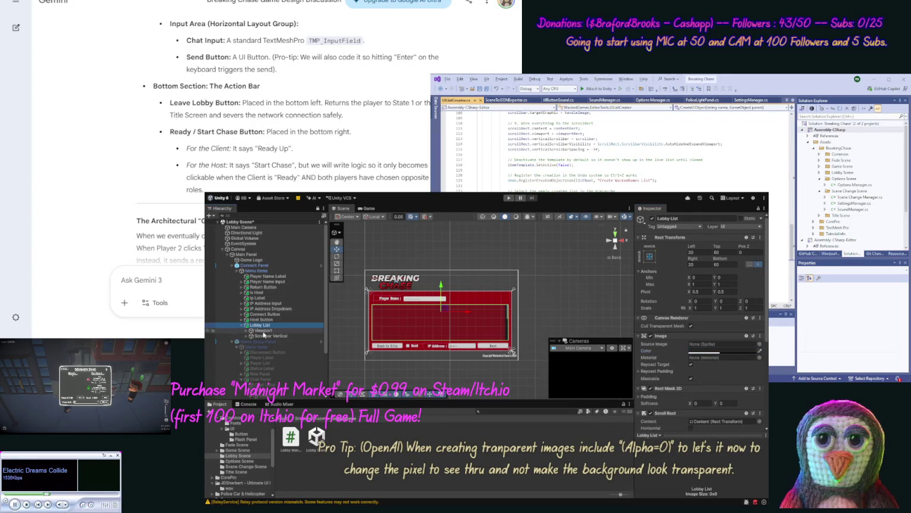
{"action": "left_click", "coordinate": [268, 337]}
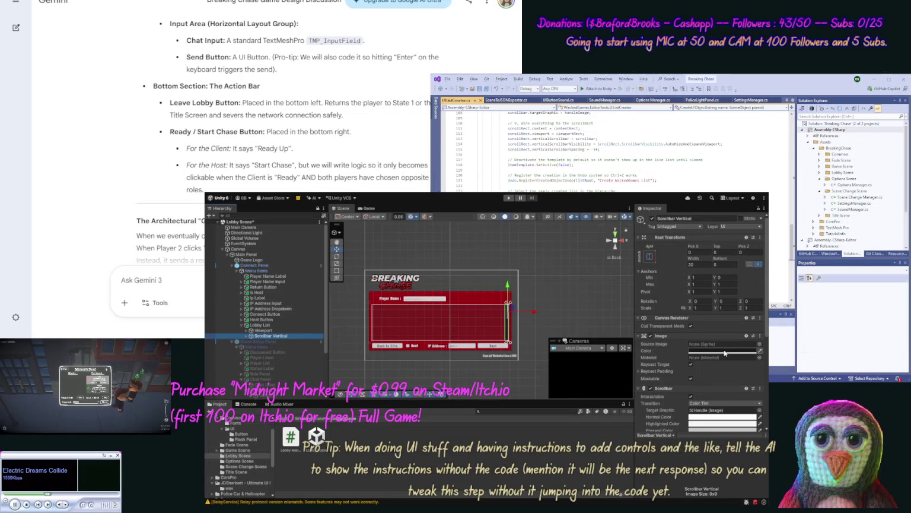
{"action": "left_click", "coordinate": [466, 260]}
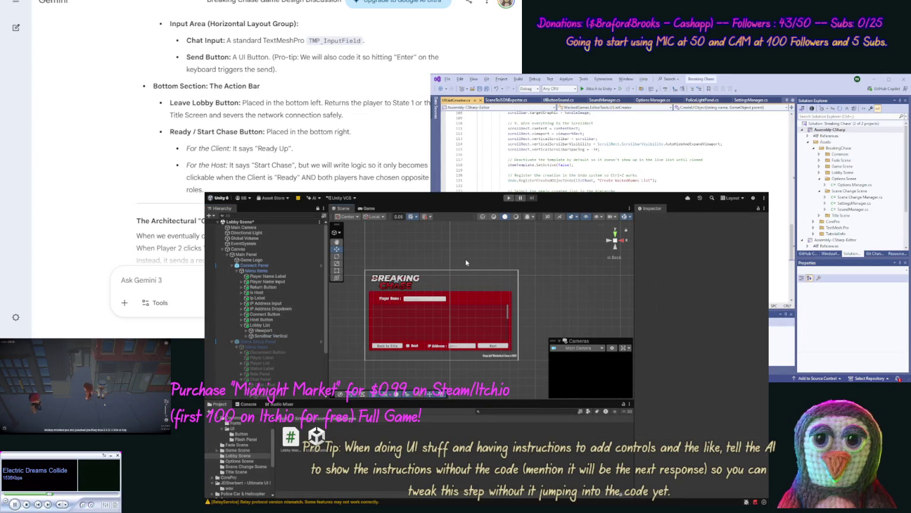
Duplicate the Player Label, order the copy below Host Button, and move it to the panel's top-right.
{"action": "left_click", "coordinate": [265, 358]}
{"action": "key", "text": "ctrl+d"}
{"action": "left_click_drag", "start_coordinate": [270, 367], "coordinate": [277, 326]}
{"action": "mouse_move", "coordinate": [412, 300]}
{"action": "left_mouse_down"}
{"action": "mouse_move", "coordinate": [512, 296]}
{"action": "mouse_move", "coordinate": [498, 296]}
{"action": "left_mouse_up"}
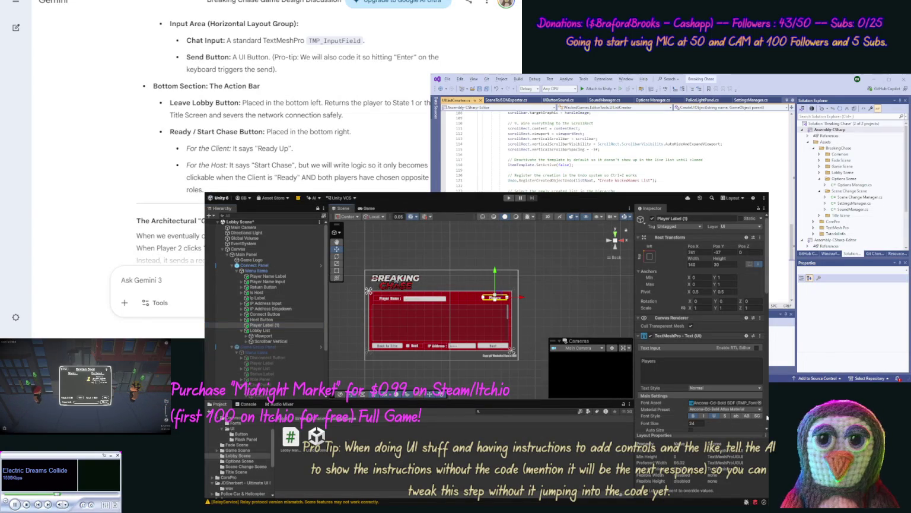
{"action": "scroll", "coordinate": [768, 431], "scroll_direction": "down", "scroll_amount": 3}
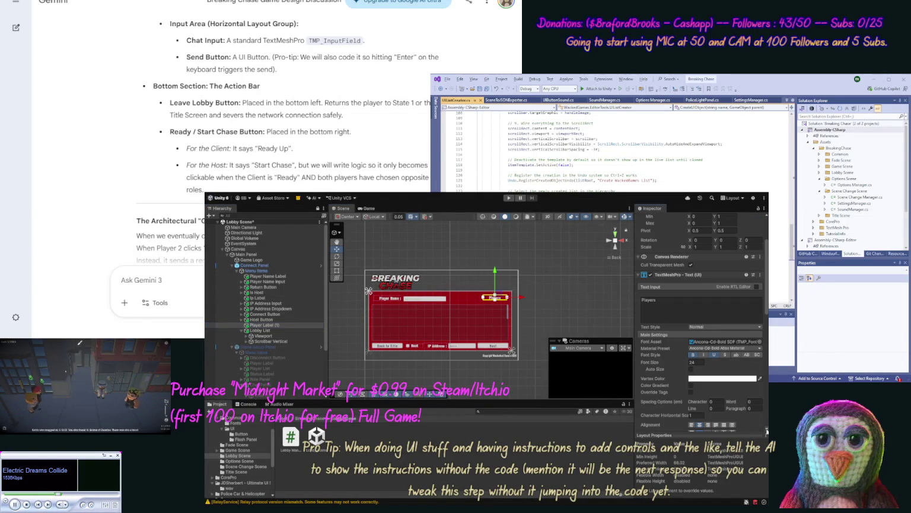
Change the copied label's text to 'Lobbies' and anchor it to the panel's right side.
{"action": "left_click", "coordinate": [676, 305]}
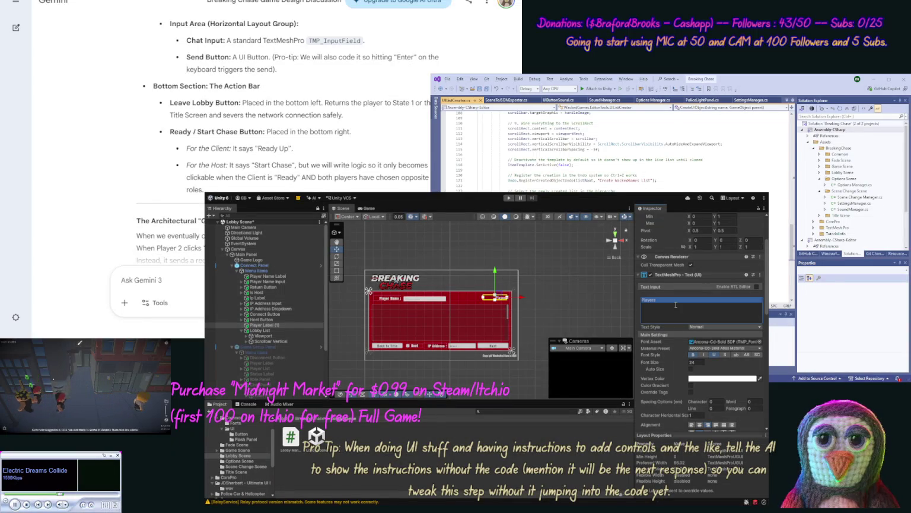
{"action": "type", "text": "Lobbies"}
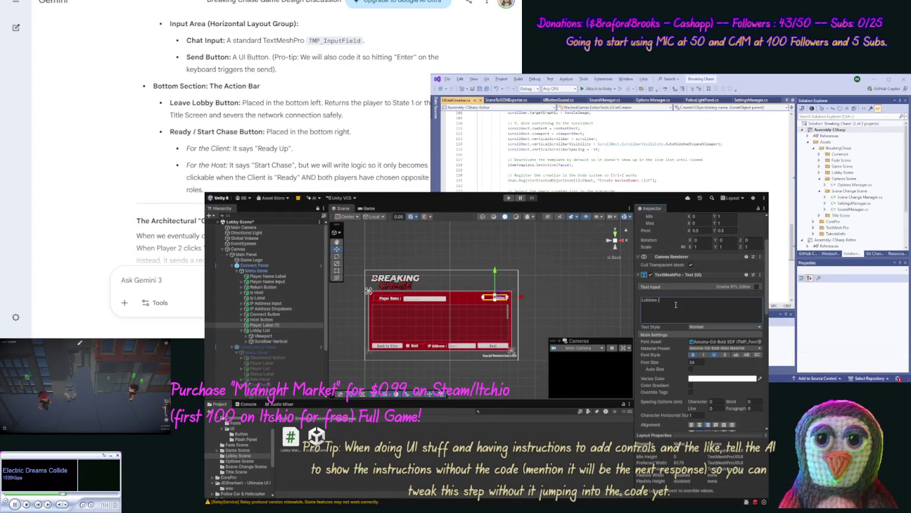
{"action": "left_click", "coordinate": [532, 293]}
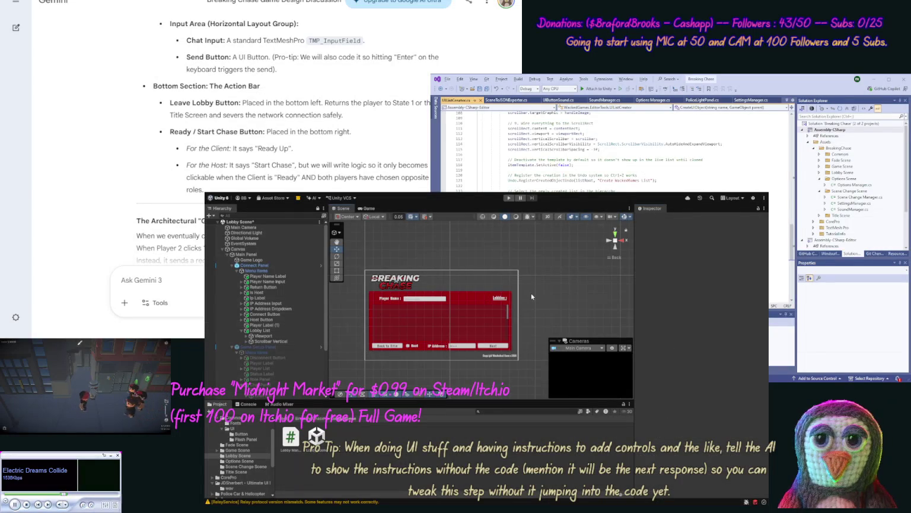
{"action": "left_click", "coordinate": [502, 299]}
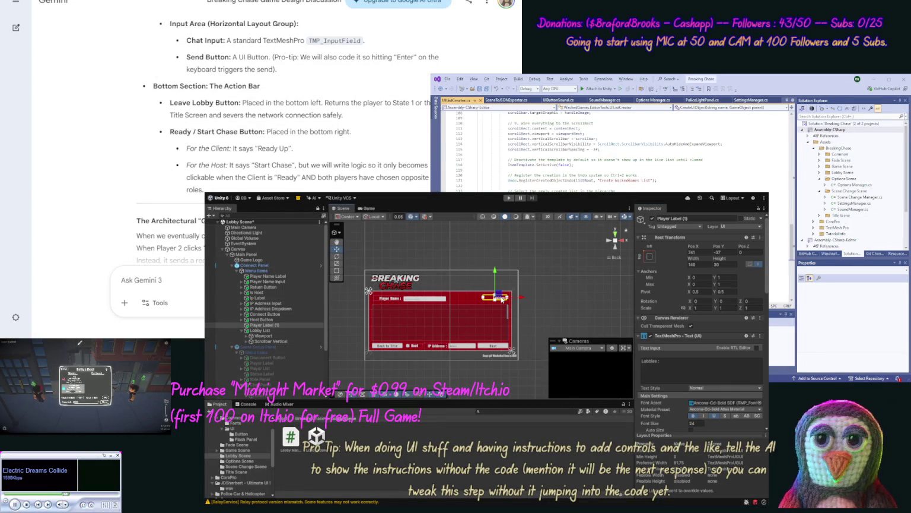
{"action": "left_click", "coordinate": [649, 256]}
{"action": "left_click", "coordinate": [485, 284]}
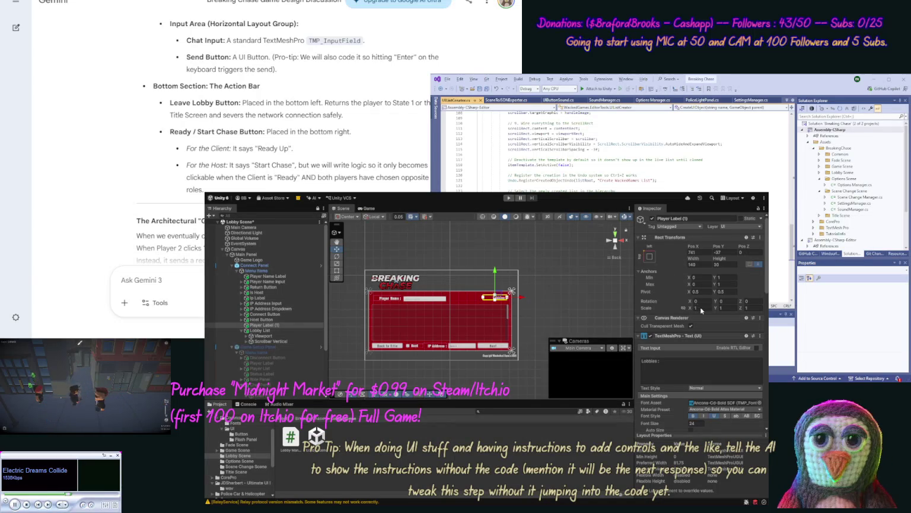
Set Pos Y to -45 on the Player Name Label and -40 on the Lobbies label.
{"action": "left_click", "coordinate": [389, 298]}
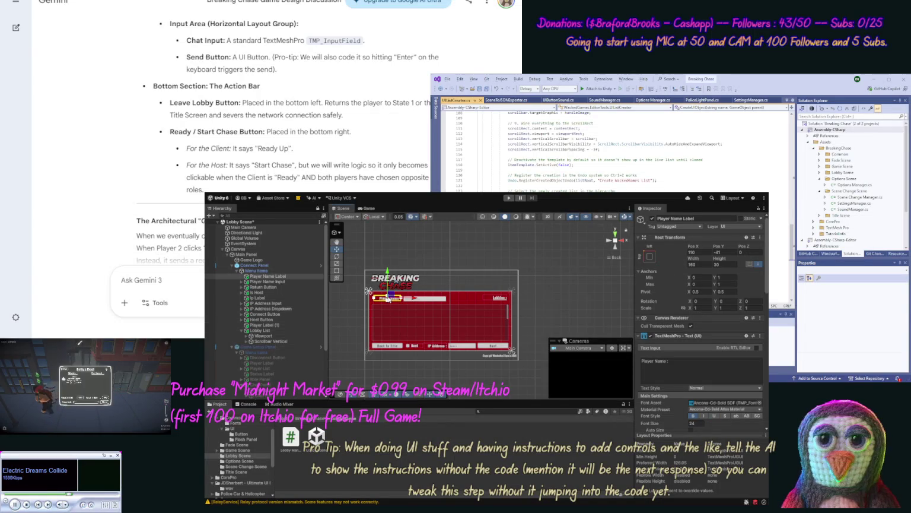
{"action": "left_click", "coordinate": [719, 252]}
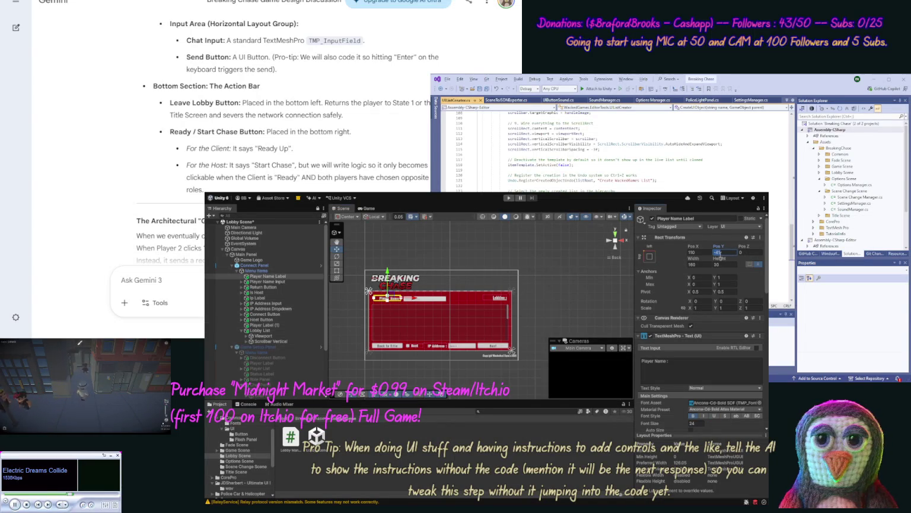
{"action": "type", "text": "-45"}
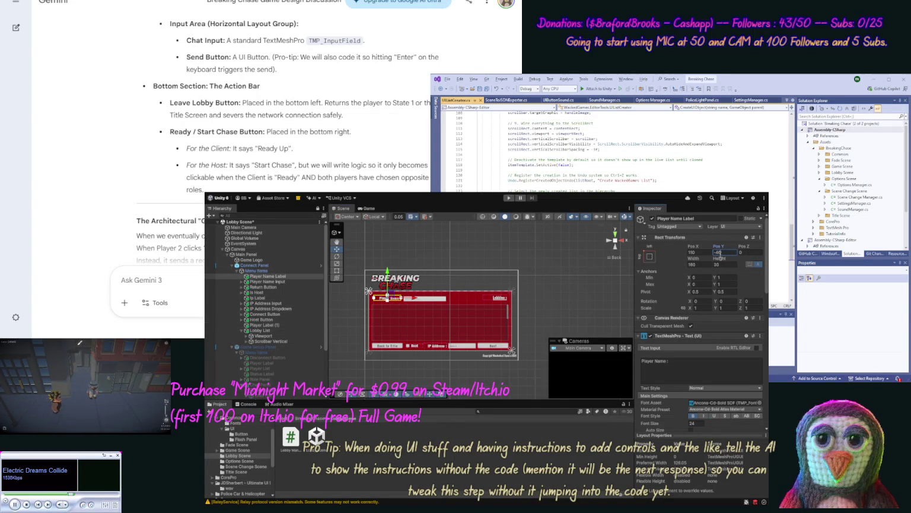
{"action": "left_click", "coordinate": [502, 298]}
{"action": "left_click", "coordinate": [720, 252]}
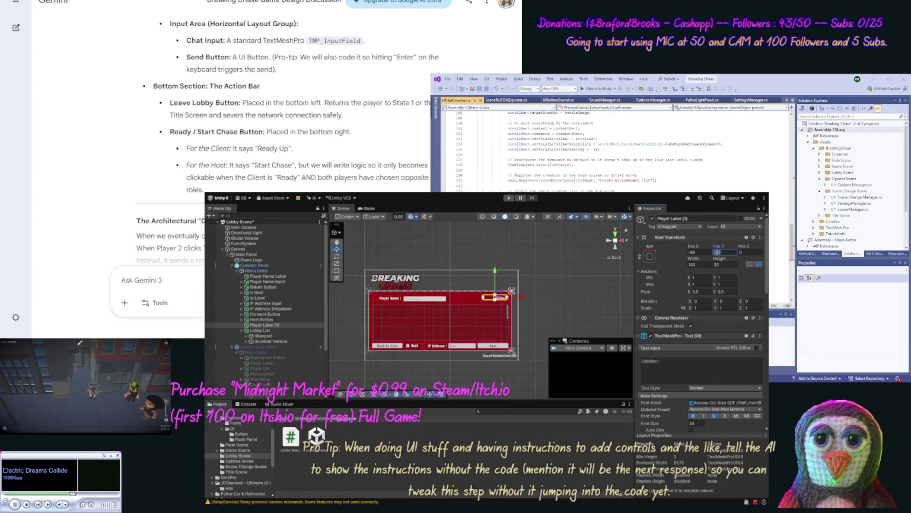
{"action": "type", "text": "-40"}
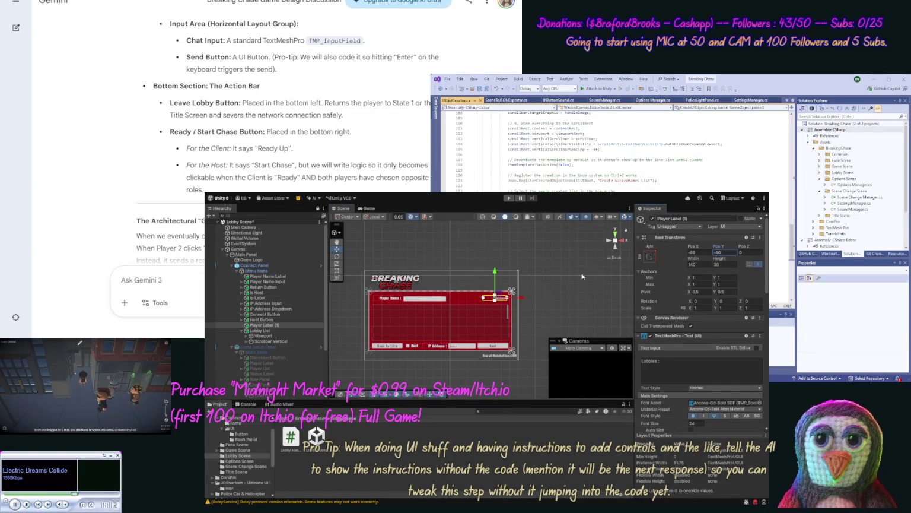
{"action": "left_click", "coordinate": [557, 301]}
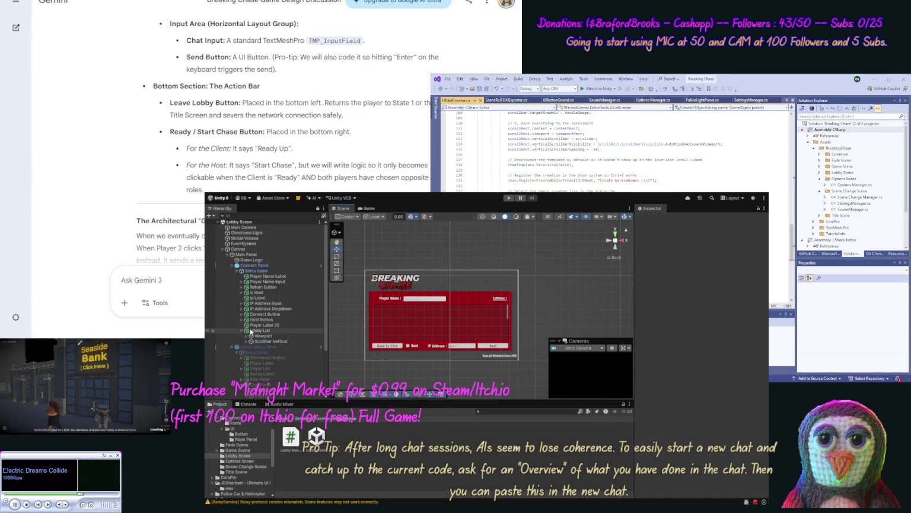
Collapse the Lobby List and Chat Panel children in the Hierarchy.
{"action": "left_click", "coordinate": [240, 331]}
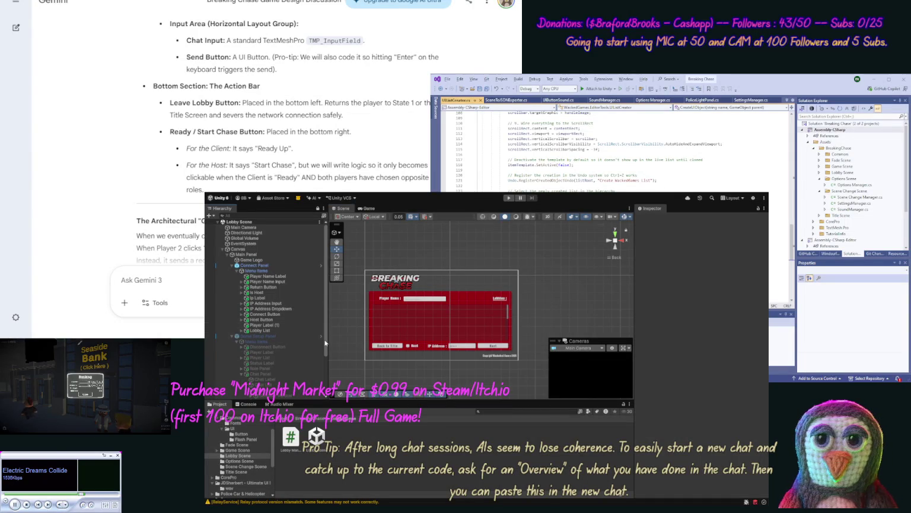
{"action": "scroll", "coordinate": [325, 350], "scroll_direction": "down", "scroll_amount": 5}
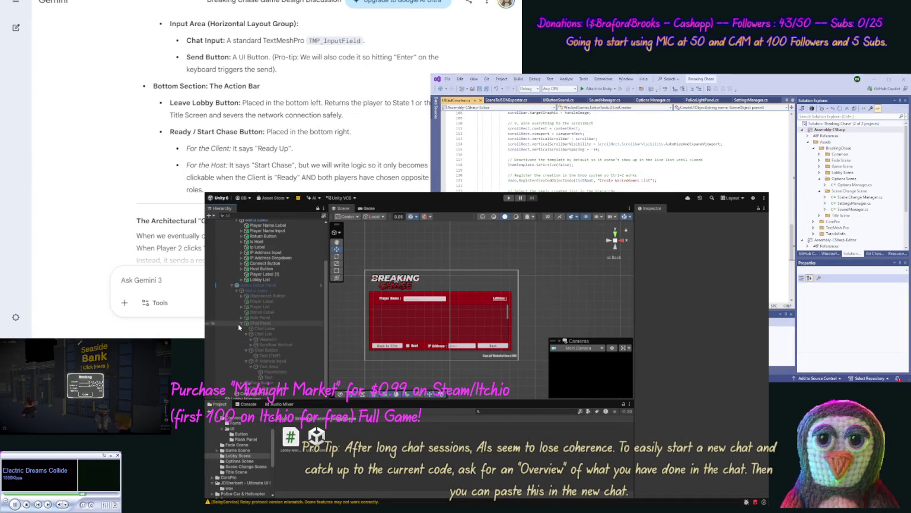
{"action": "left_click", "coordinate": [240, 323]}
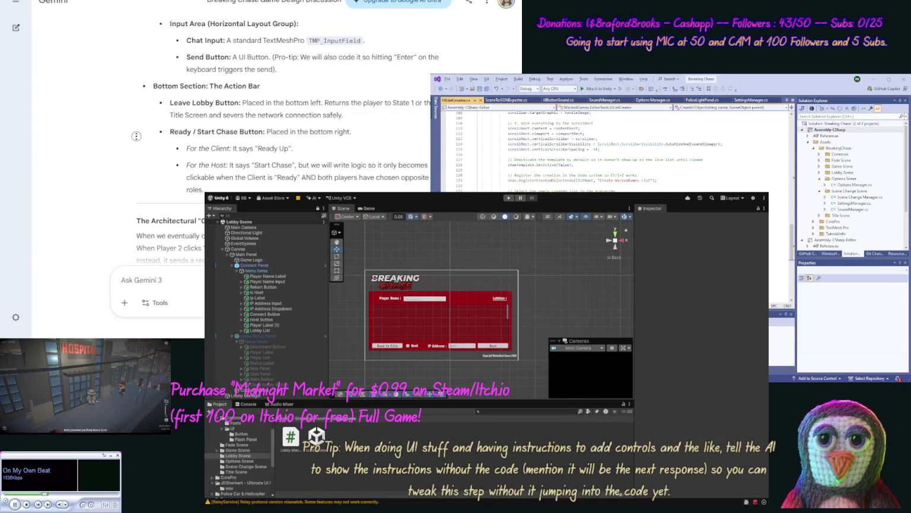
Scroll Gemini's ToggleGroup answer down to the end of its C# code sample.
{"action": "scroll", "coordinate": [137, 140], "scroll_direction": "down", "scroll_amount": 10}
{"action": "scroll", "coordinate": [107, 188], "scroll_direction": "down", "scroll_amount": 10}
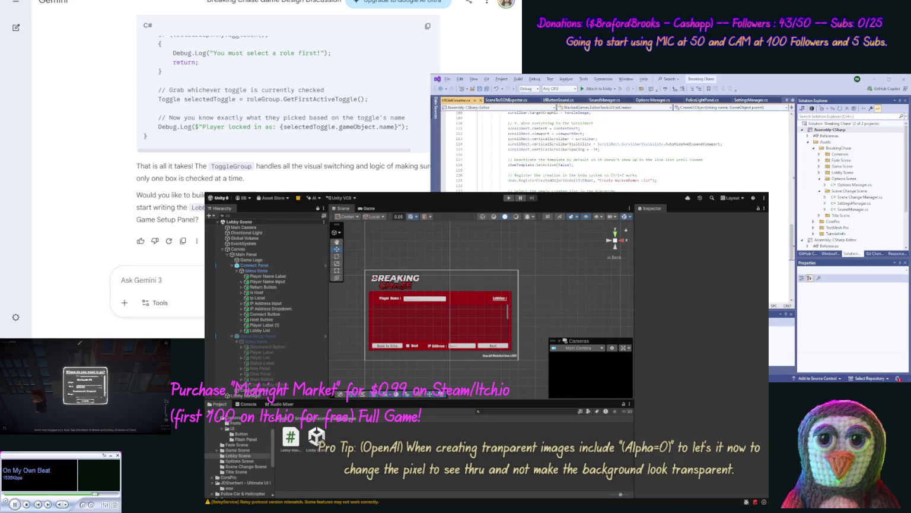
{"action": "left_click", "coordinate": [265, 325]}
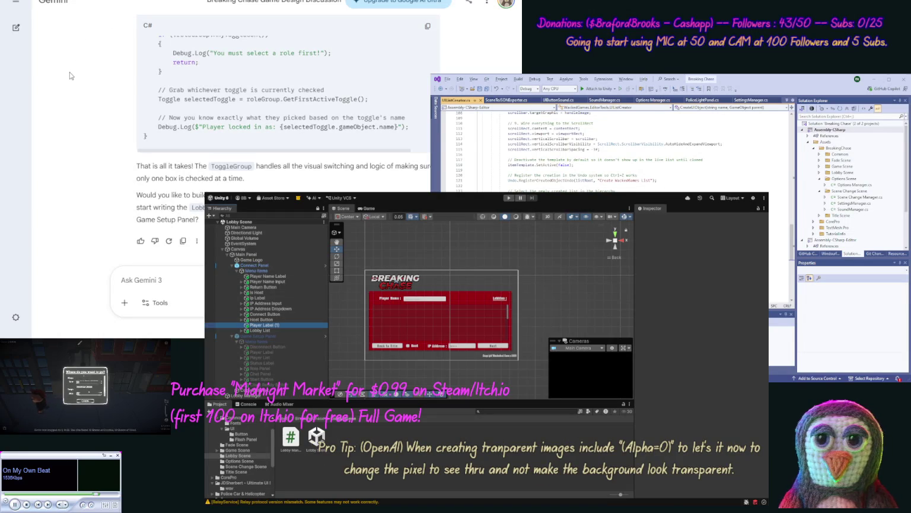
Rename Player Label (1) to Lobby Label and save the Lobby Scene with Ctrl+S.
{"action": "left_click", "coordinate": [262, 326]}
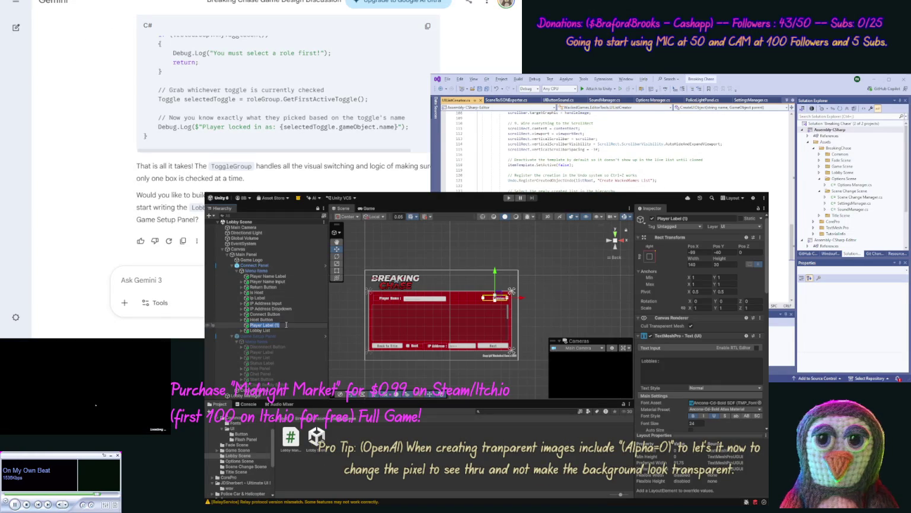
{"action": "key", "text": "BackSpace"}
{"action": "key", "text": "BackSpace"}
{"action": "key", "text": "BackSpace"}
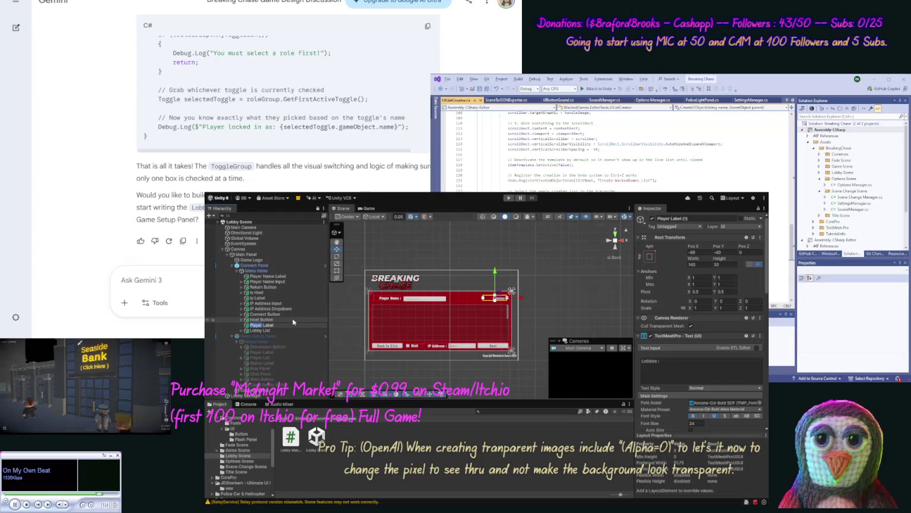
{"action": "key", "text": "BackSpace"}
{"action": "key", "text": "BackSpace"}
{"action": "key", "text": "BackSpace"}
{"action": "type", "text": "Lobby"}
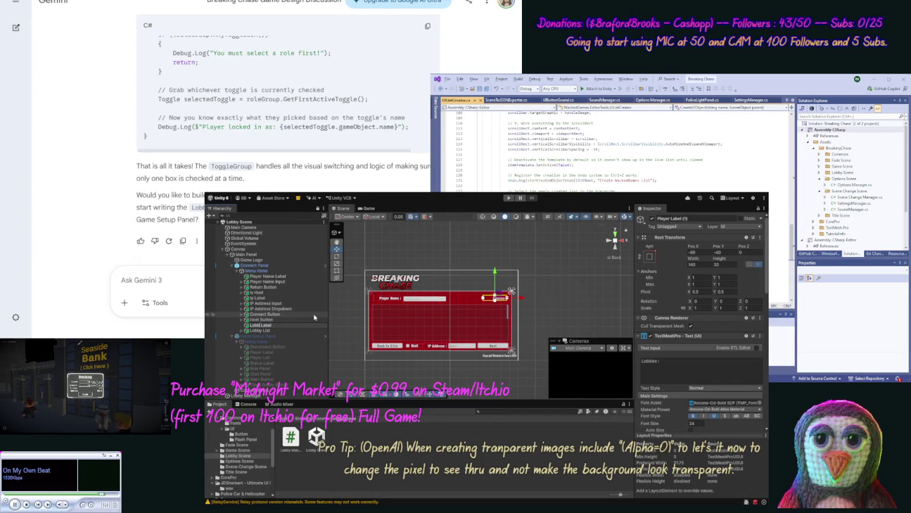
{"action": "key", "text": "Return"}
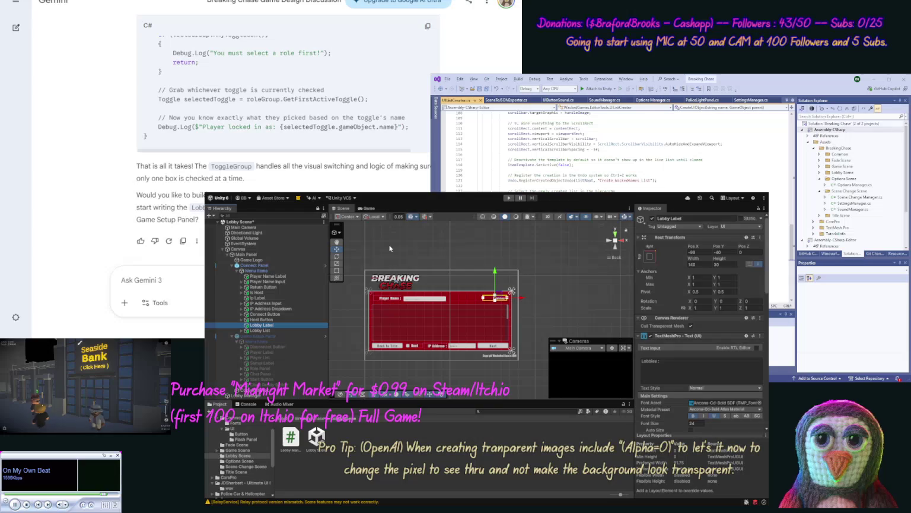
{"action": "key", "text": "shift+d"}
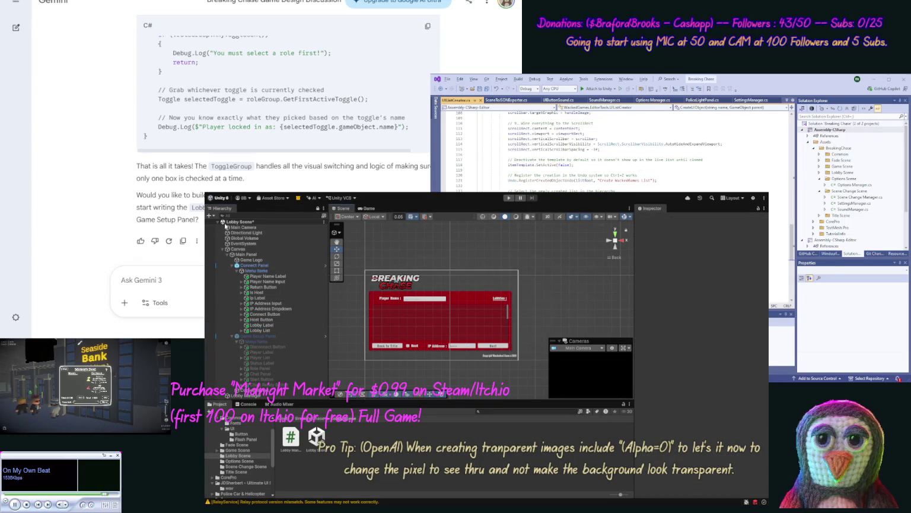
{"action": "key", "text": "ctrl+s"}
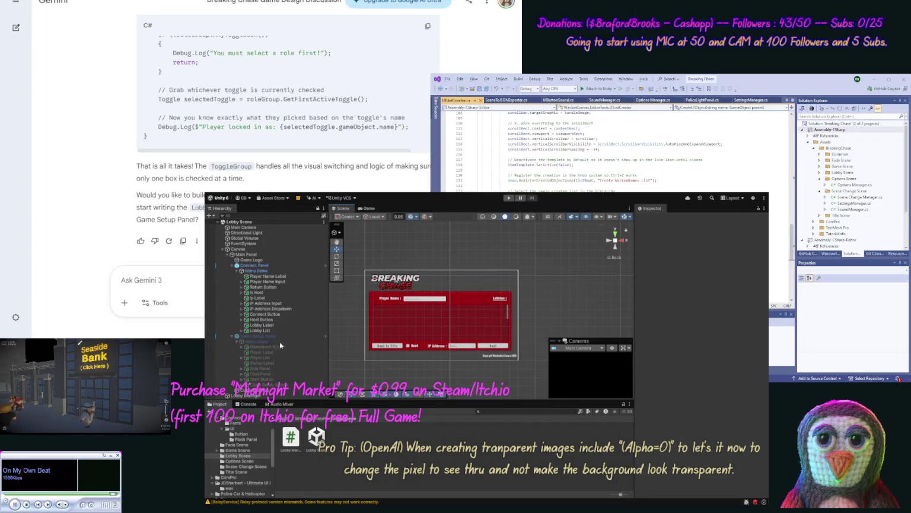
Draft a Gemini message: 'Ok we now have [scene', the copied scene JSON, '[/scene], Let's make our'.
{"action": "key", "text": "ctrl+shift+c"}
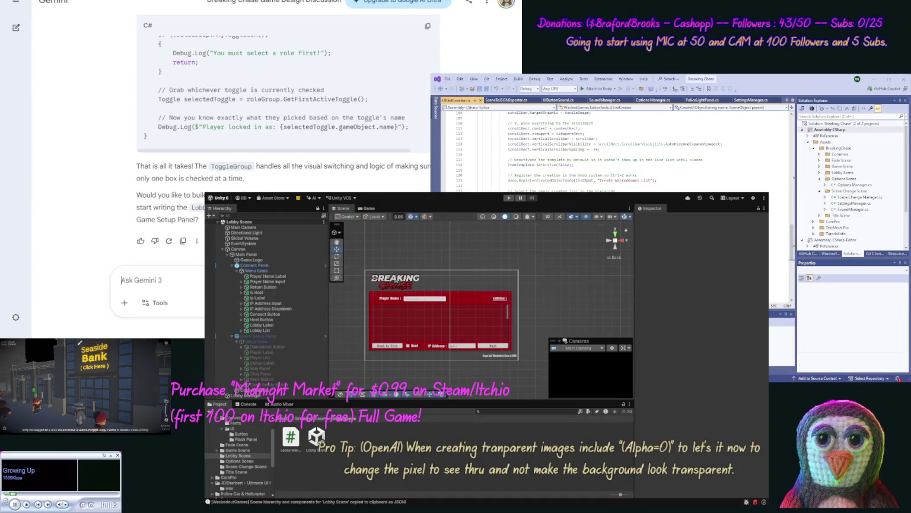
{"action": "type", "text": "Ok we now have "}
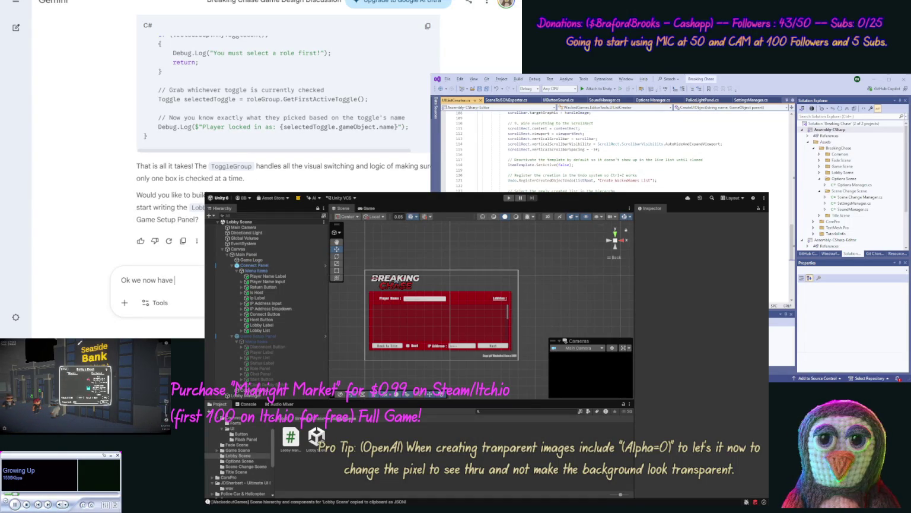
{"action": "type", "text": "[scene"}
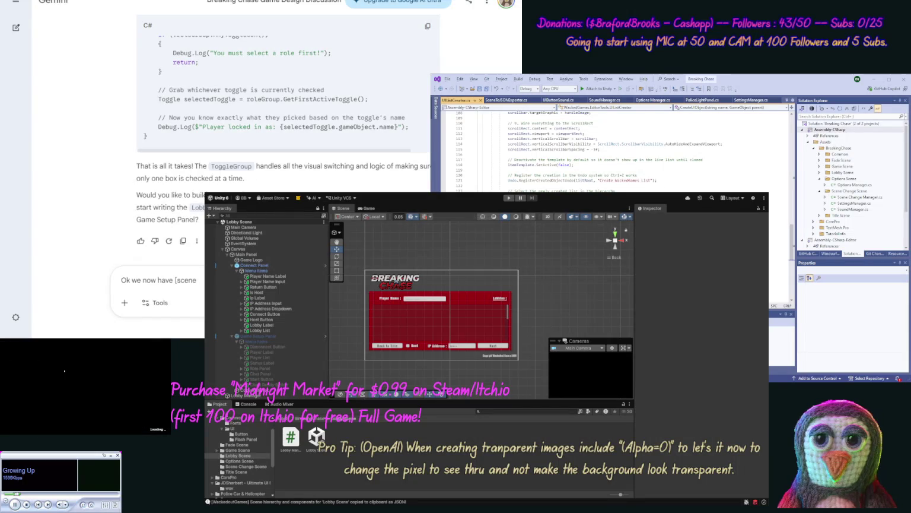
{"action": "key", "text": "ctrl+v"}
{"action": "type", "text": "[/s"}
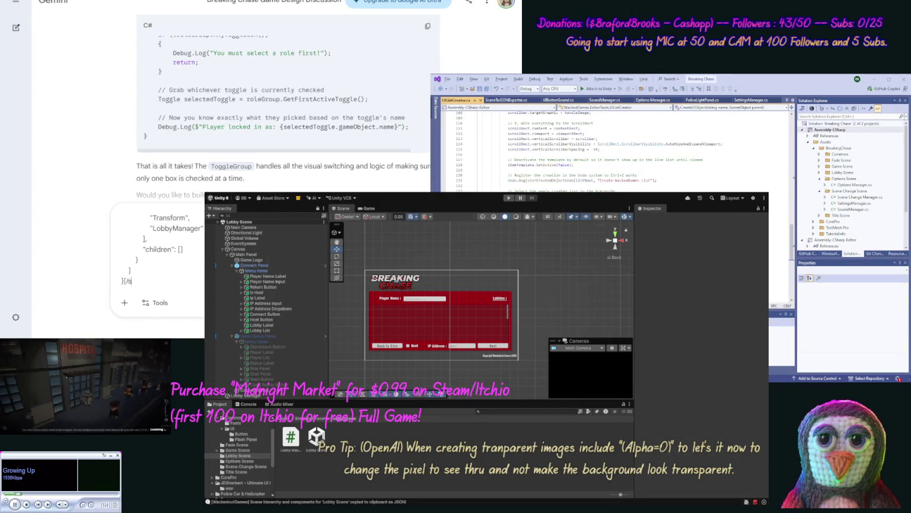
{"action": "type", "text": "cene]"}
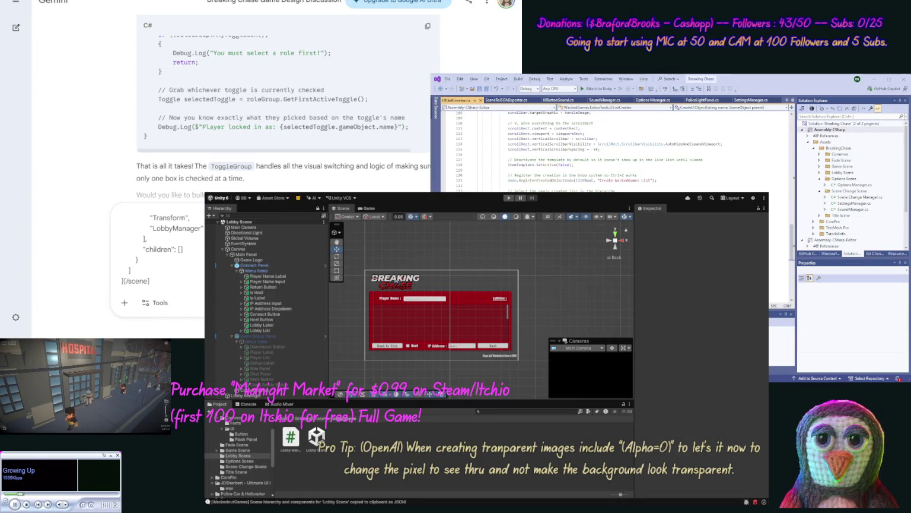
{"action": "type", "text": ", Le"}
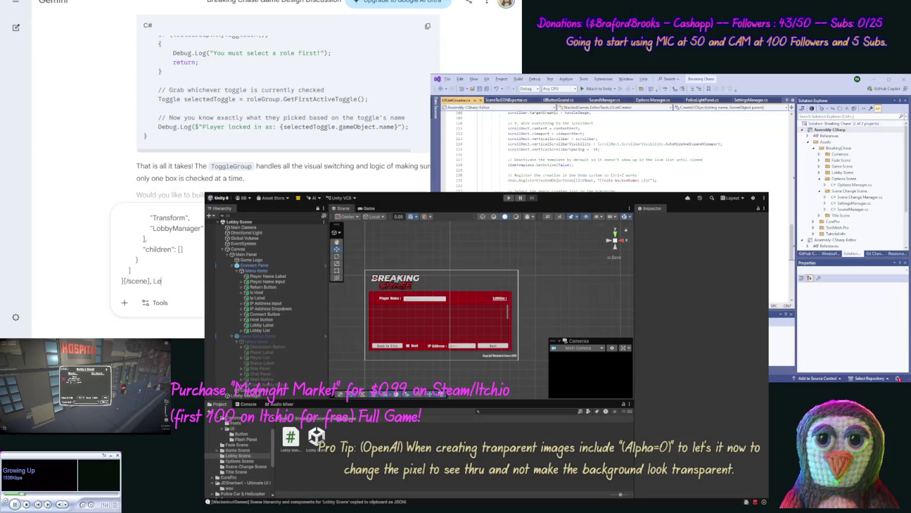
{"action": "type", "text": "t's make our"}
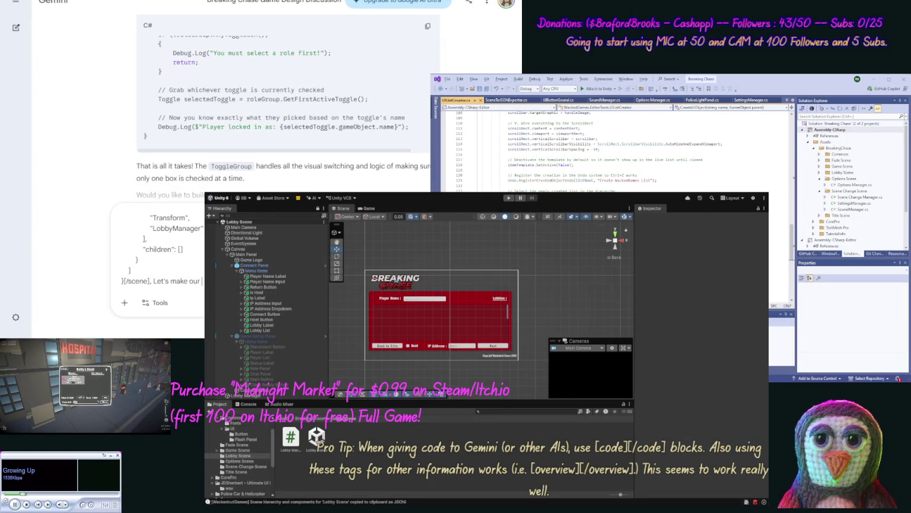